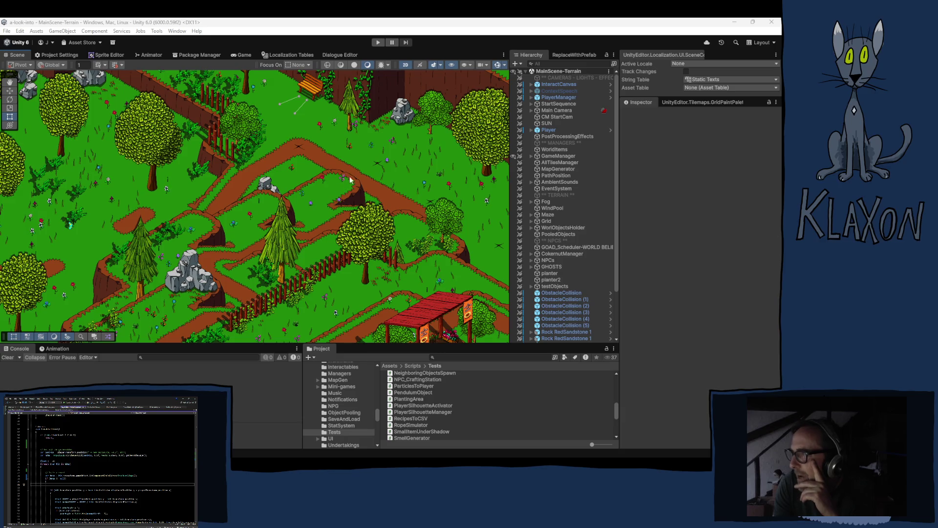
# - Expand WorlObjectsHolder to list children like Lamps and Chest, then pan the map right
pyautogui.scroll(-2, 608, 277)
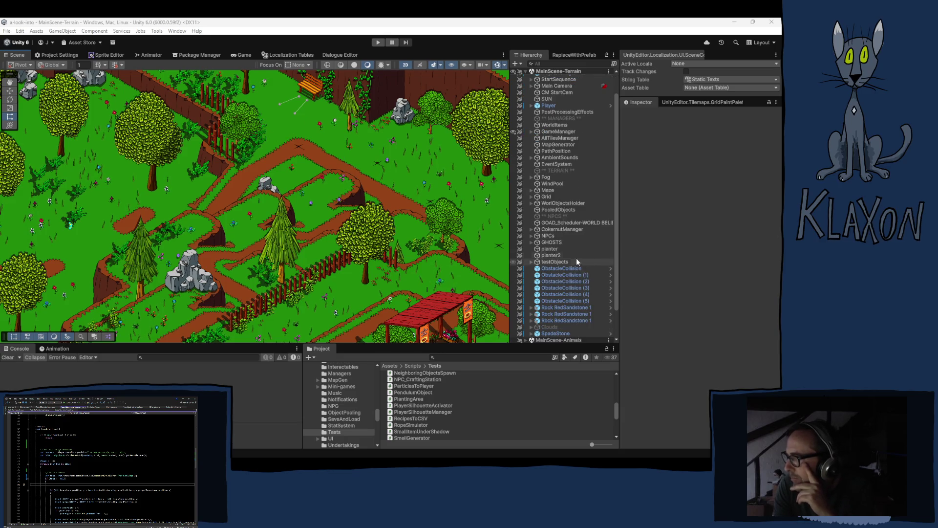
pyautogui.click(532, 203)
pyautogui.scroll(-6, 550, 282)
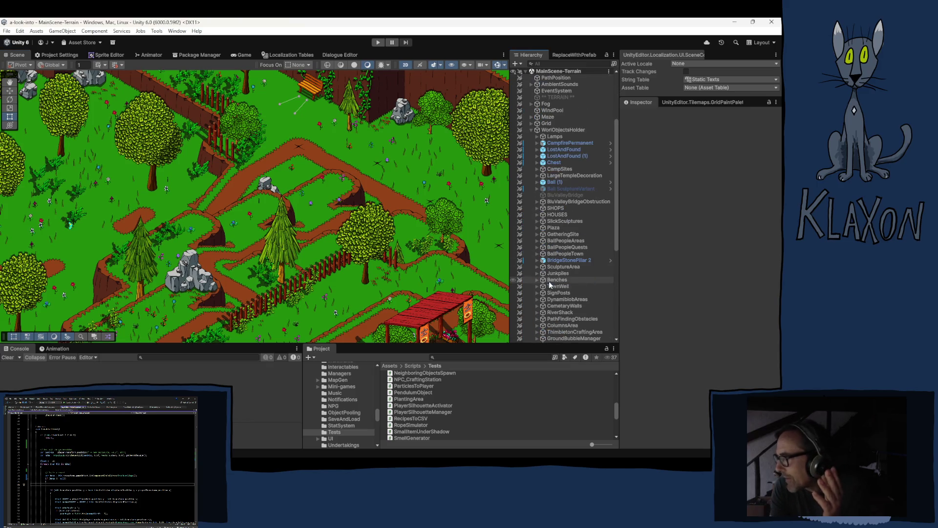
pyautogui.scroll(-4, 549, 283)
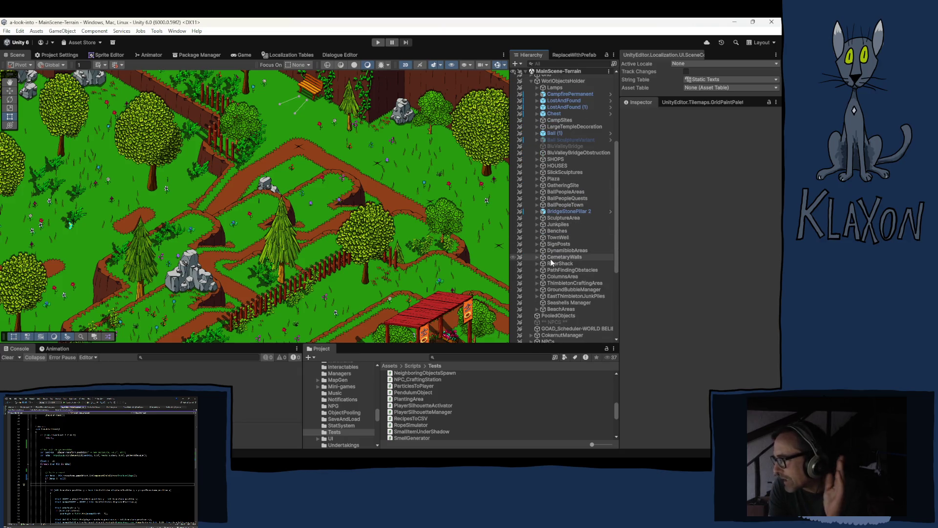
pyautogui.moveTo(348, 166); pyautogui.dragTo(263, 158)
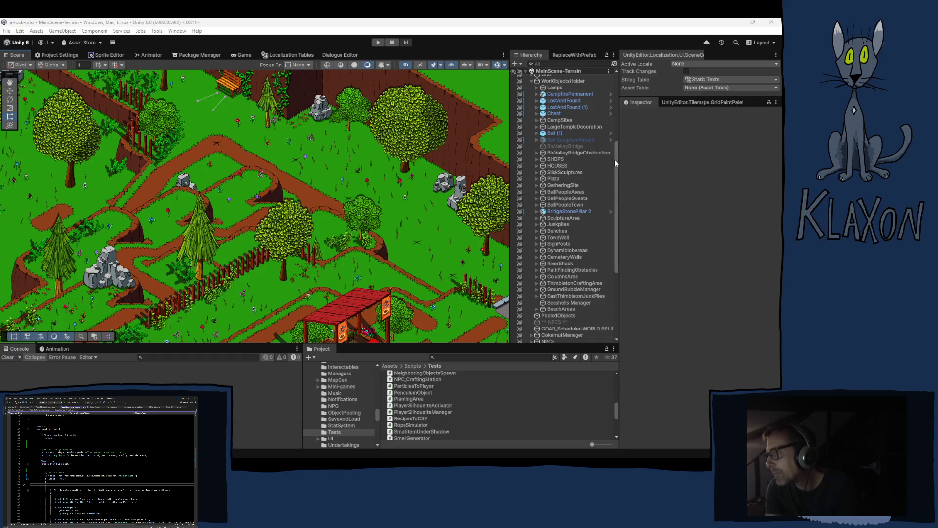
# - Expand BallPeopleAreas, widen the Hierarchy, and select MessengerArea AGENCY to view its settings
pyautogui.click(537, 192)
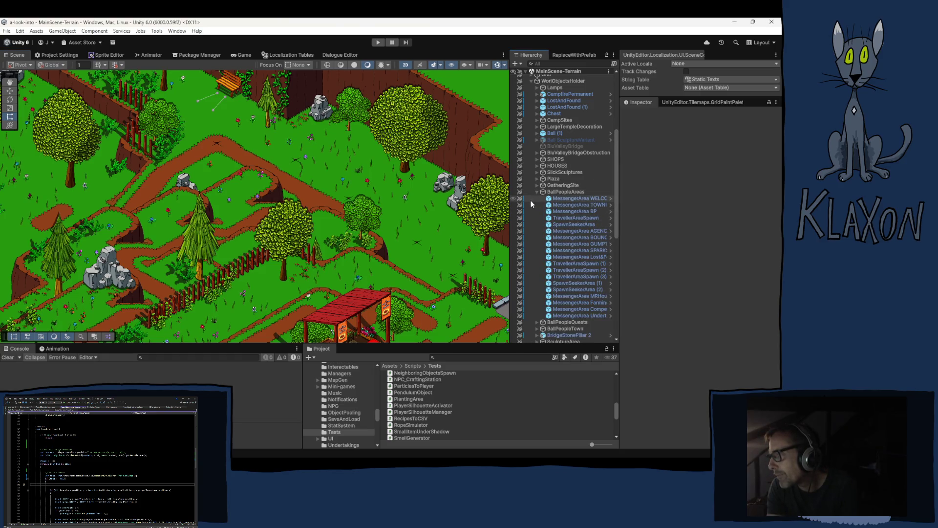
pyautogui.moveTo(506, 192); pyautogui.dragTo(489, 195)
pyautogui.click(587, 232)
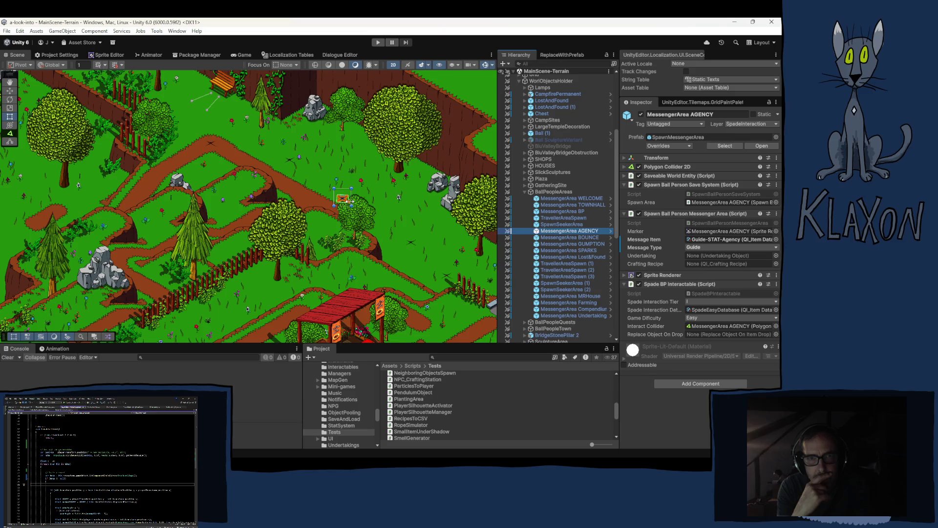
# - Inspect MessengerArea BOUNCE, GUMPTION, SPARKS, BP and Undertakings, then select MessengerArea Compendiums
pyautogui.press('Down')
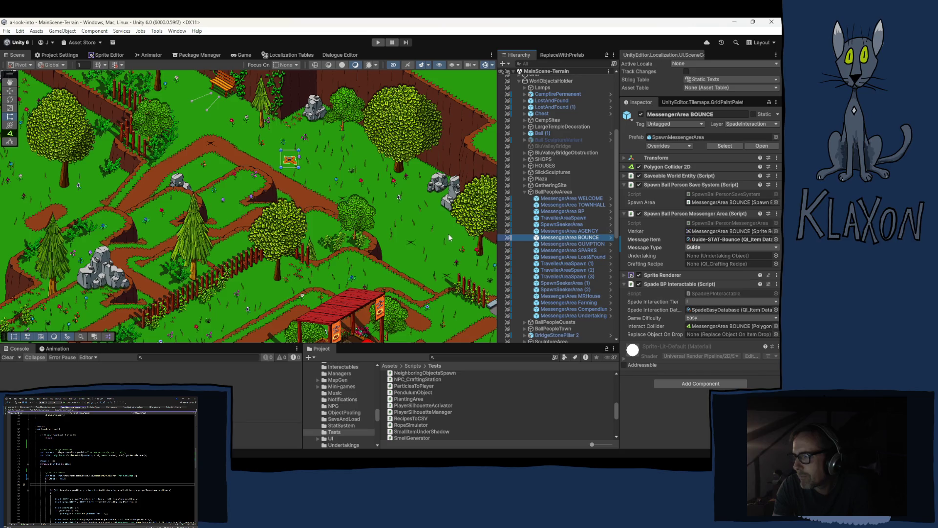
pyautogui.click(582, 241)
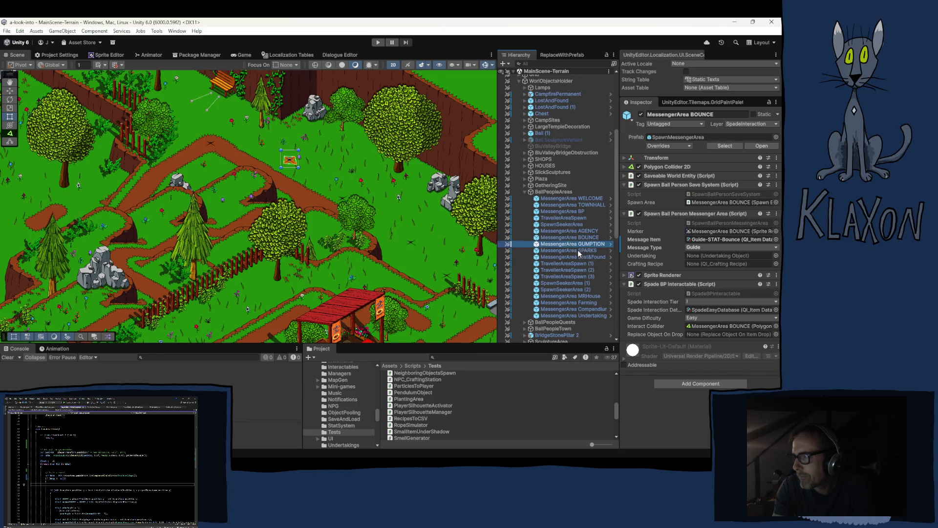
pyautogui.click(576, 249)
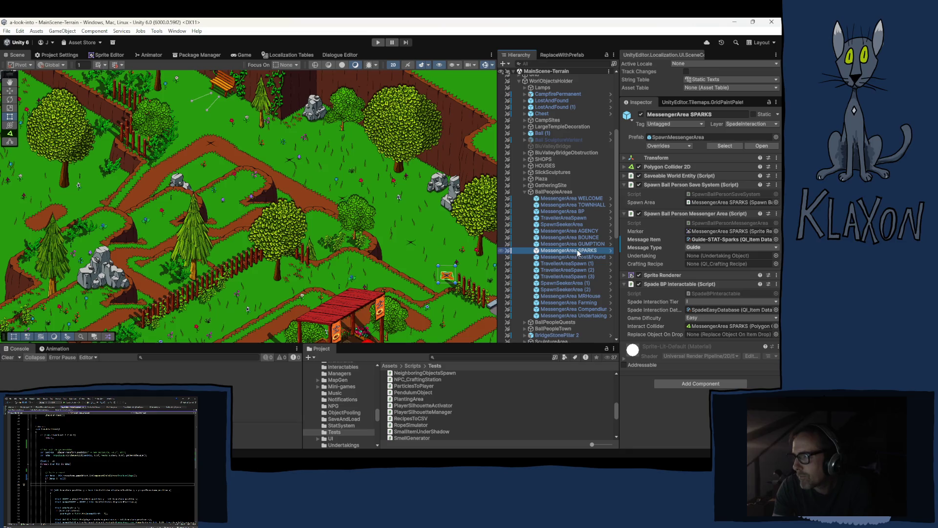
pyautogui.click(564, 211)
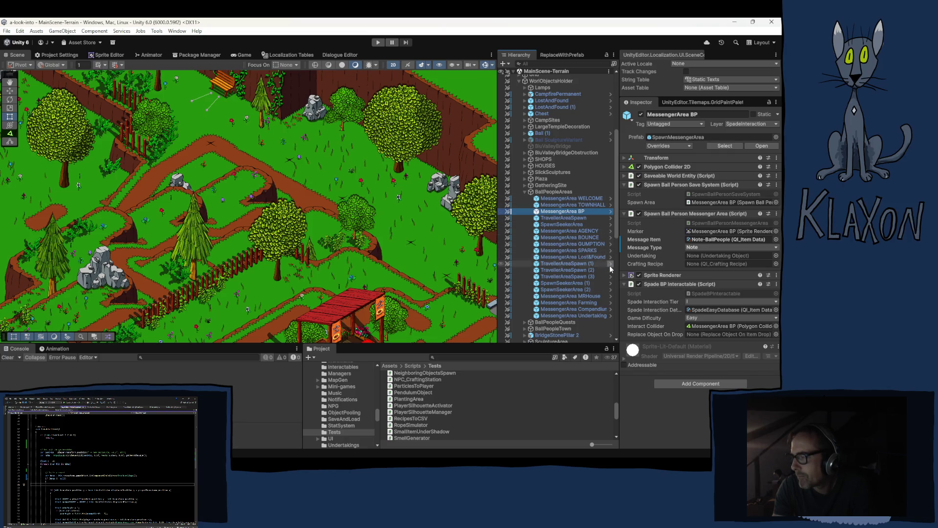
pyautogui.click(601, 314)
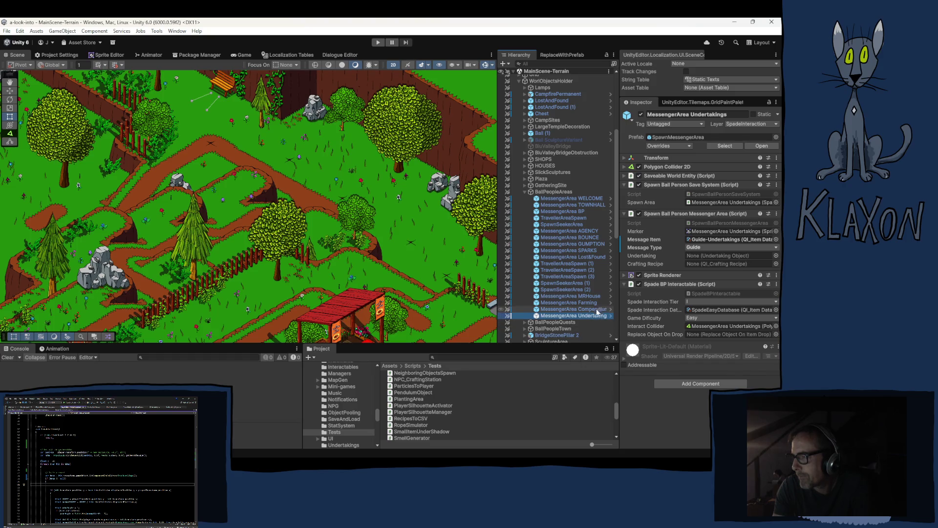
pyautogui.moveTo(498, 302); pyautogui.dragTo(478, 302)
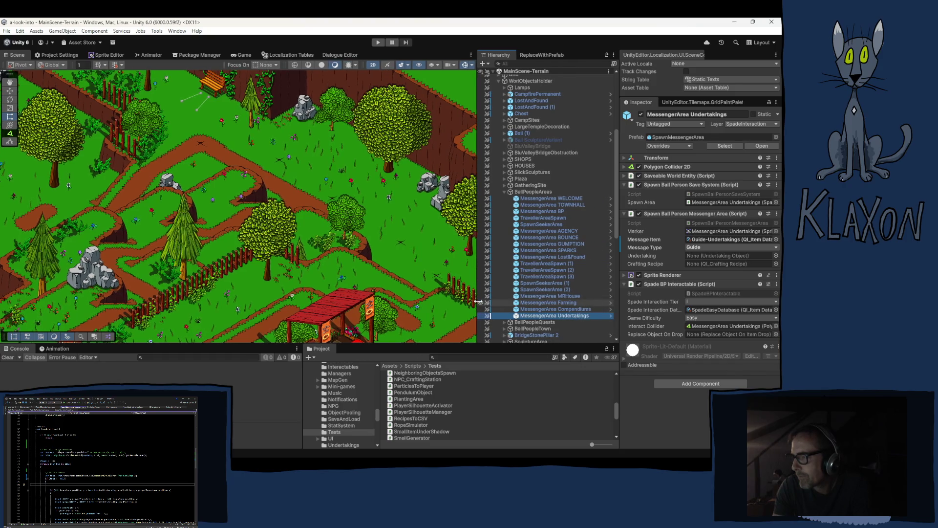
pyautogui.click(570, 309)
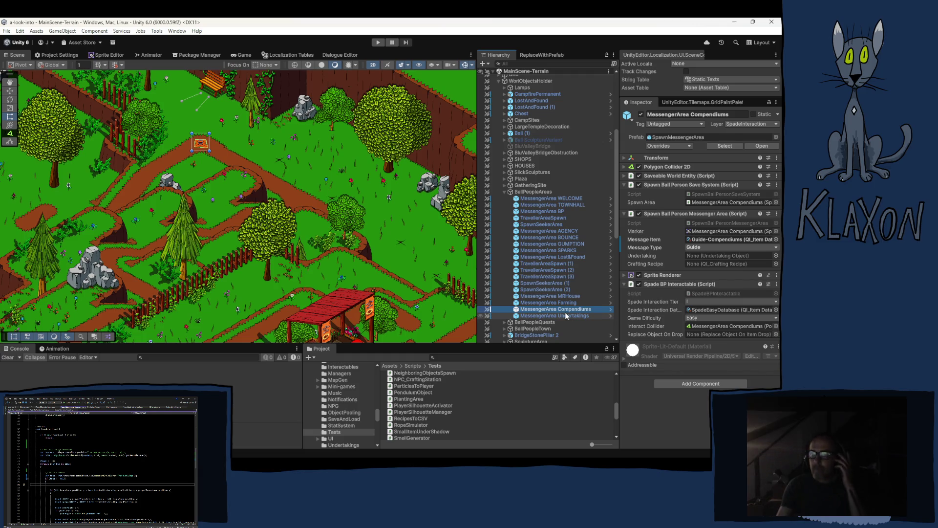
# - Enter Play mode and start a new game with a fresh save and the default character
pyautogui.click(380, 42)
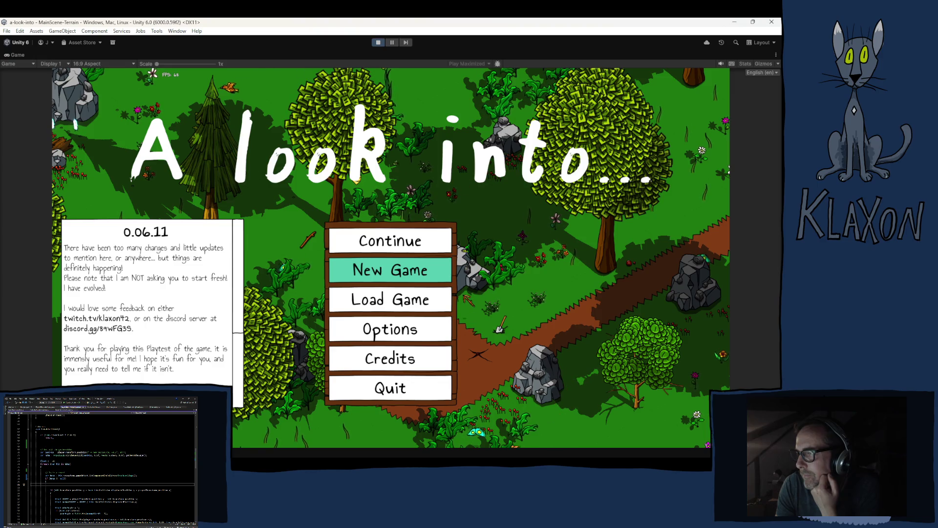
pyautogui.click(371, 270)
pyautogui.click(364, 320)
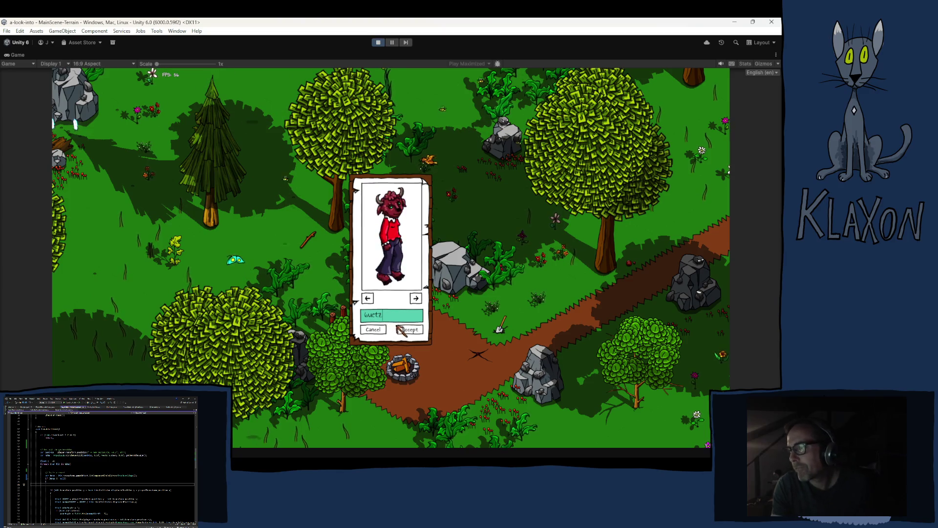
pyautogui.click(412, 334)
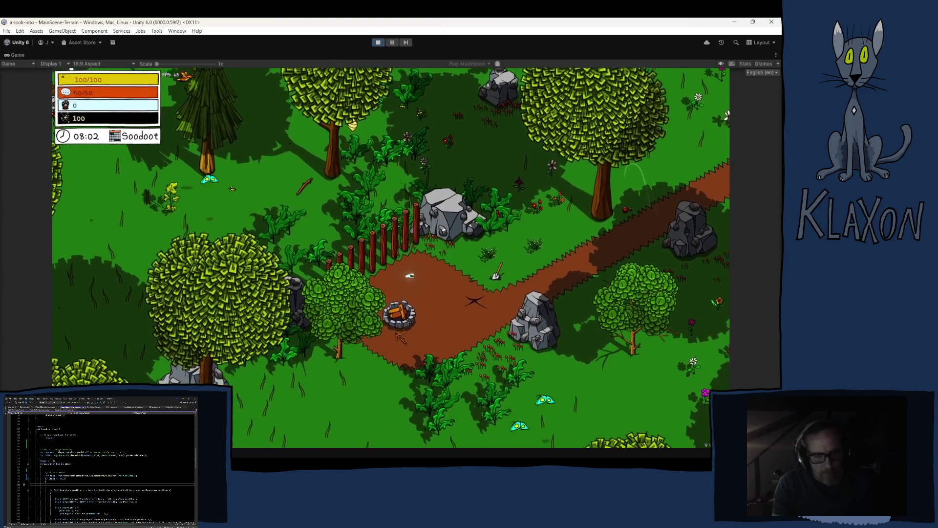
# - Walk the character to the Weak Stick and pick it up
pyautogui.press('w')
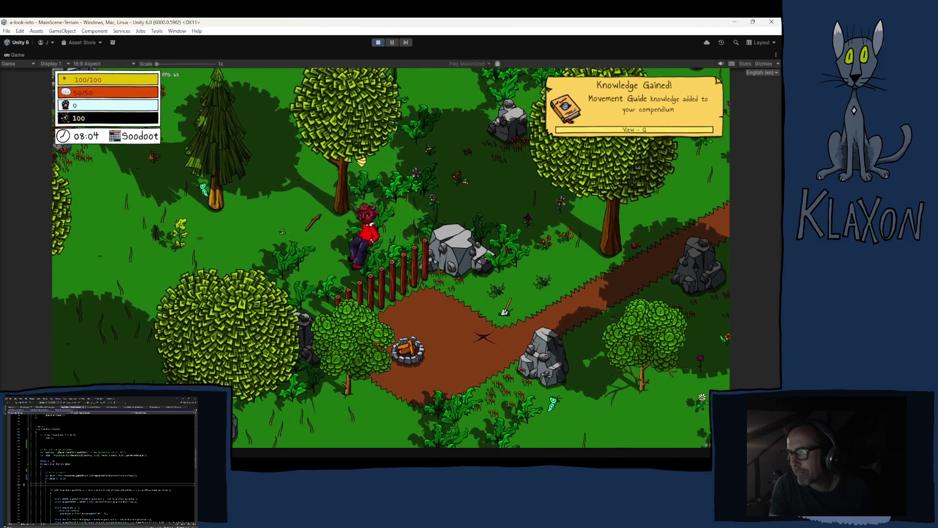
pyautogui.press('d')
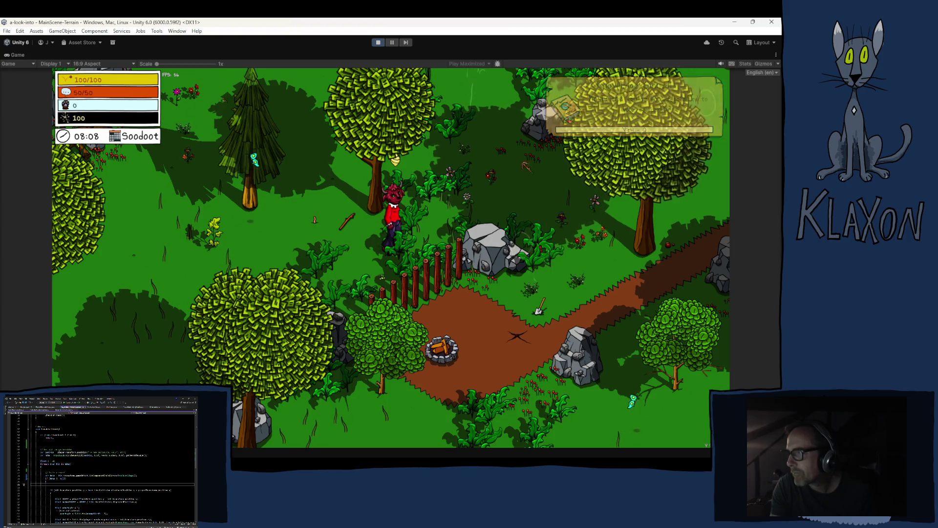
pyautogui.press('a')
pyautogui.press('e')
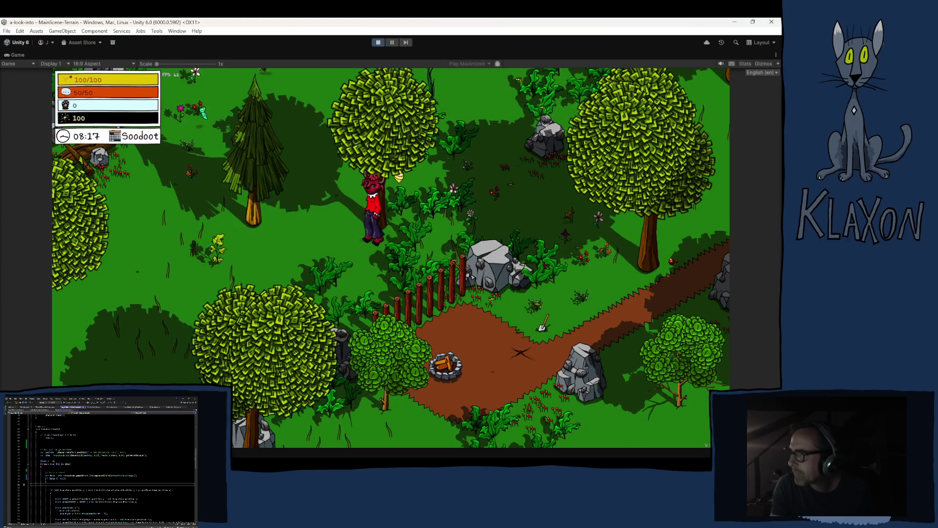
# - Run through the forest to the Solid Stick, pick it up, and view the Compendiums
pyautogui.press('a')
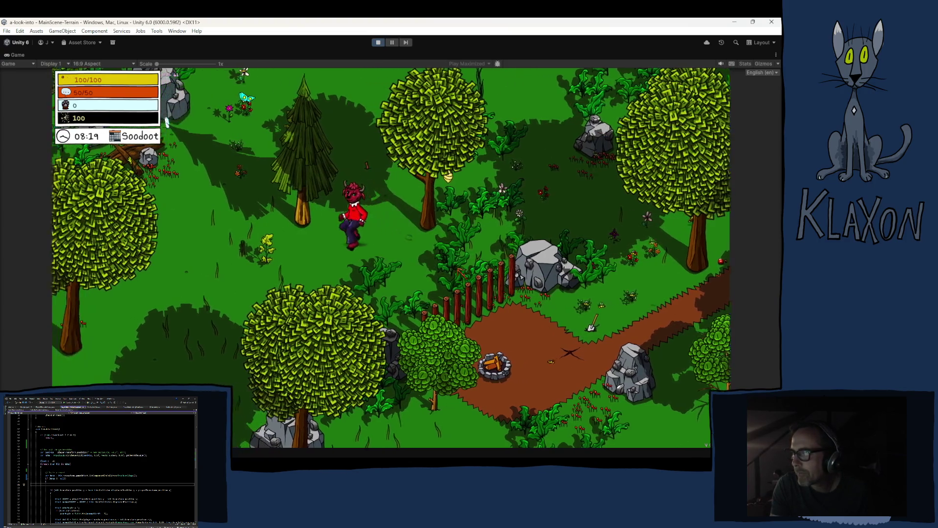
pyautogui.press('s')
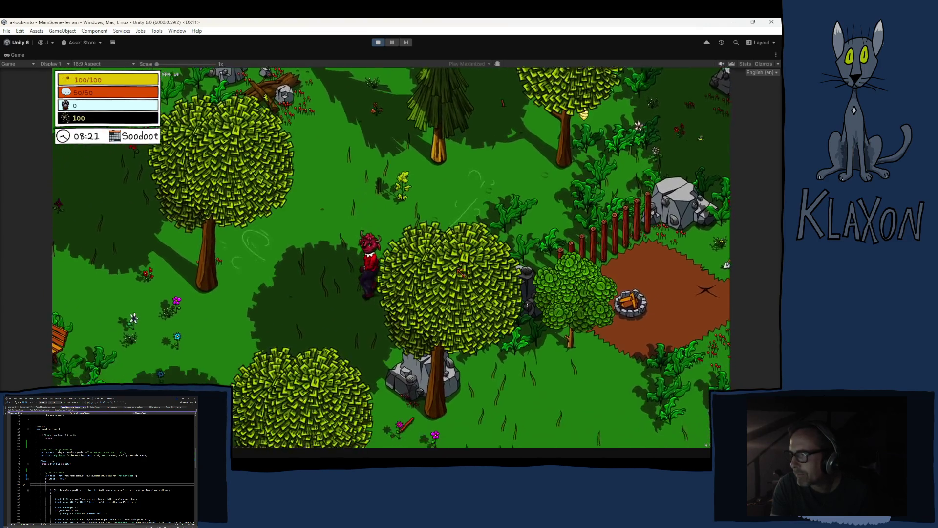
pyautogui.press('d')
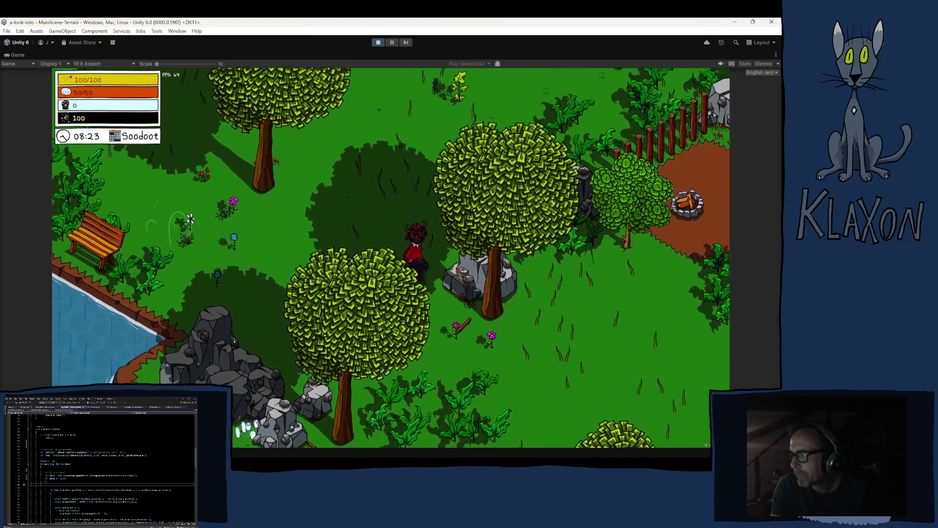
pyautogui.press('e')
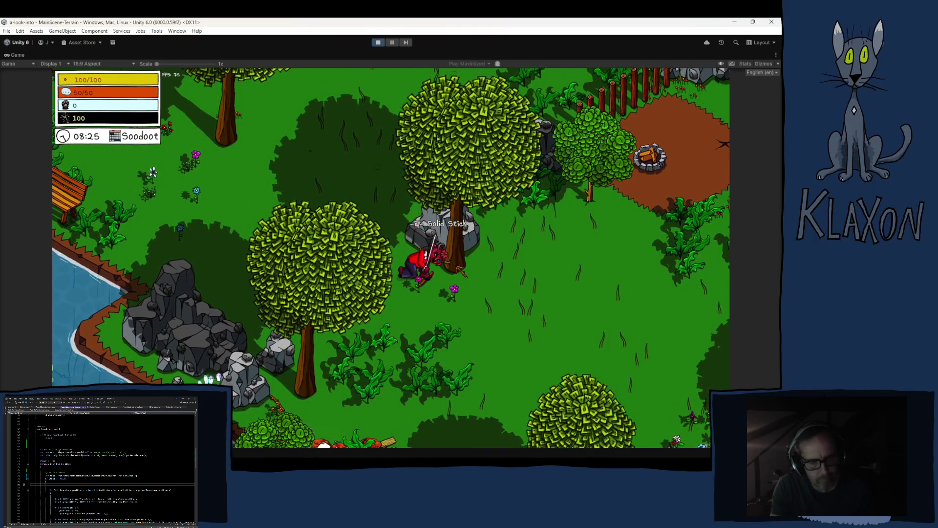
pyautogui.press('q')
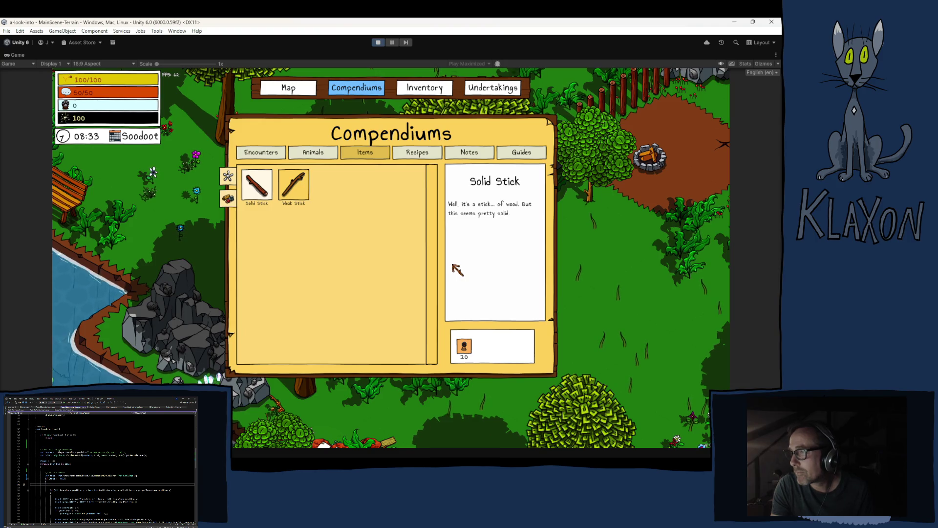
# - Close the compendium and walk down to the shoreline rocks to collect a Stone
pyautogui.press('Escape')
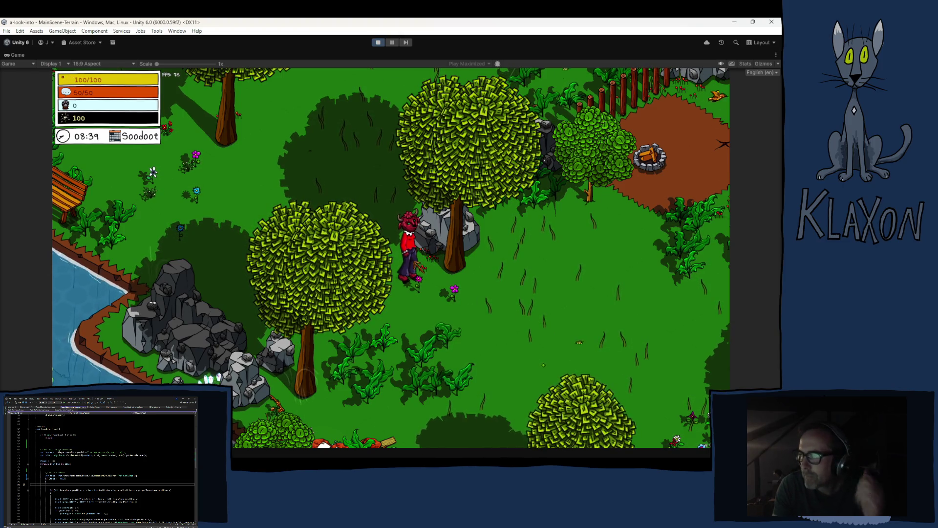
pyautogui.press('s')
pyautogui.press('s')
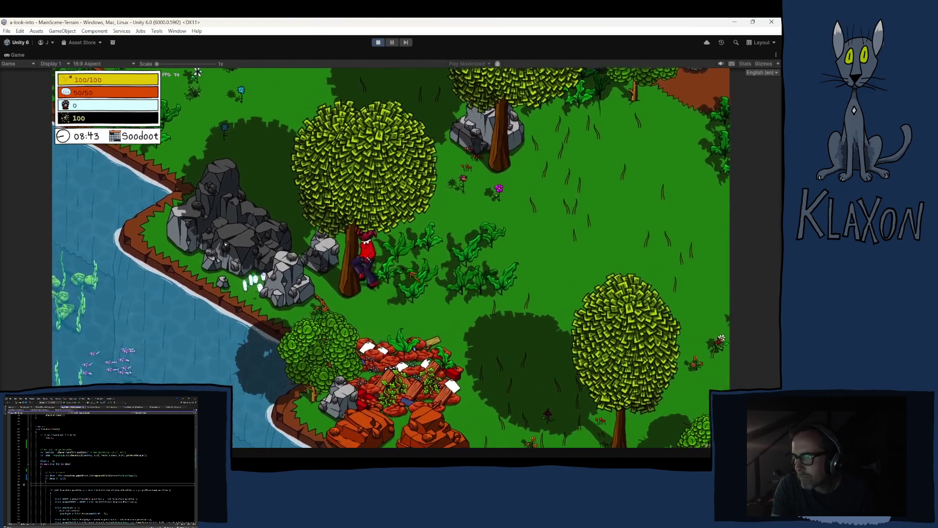
pyautogui.press('s')
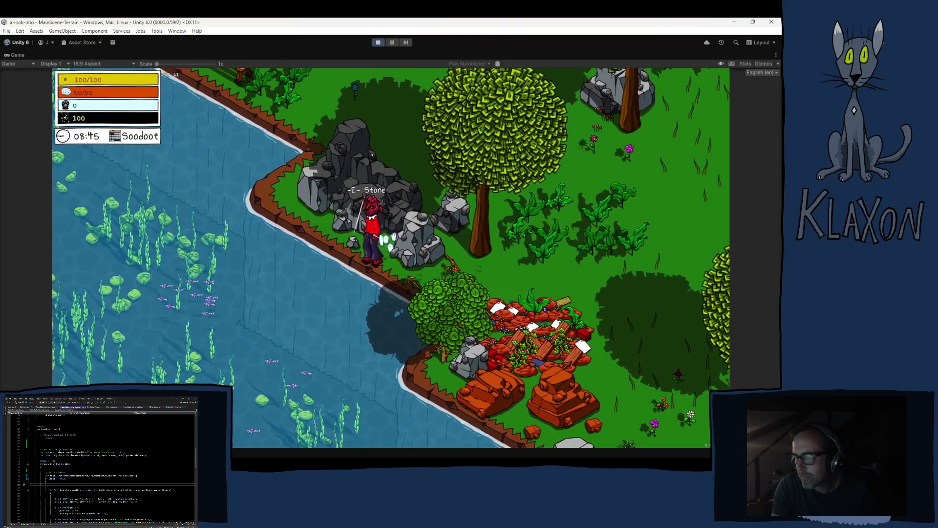
pyautogui.press('e')
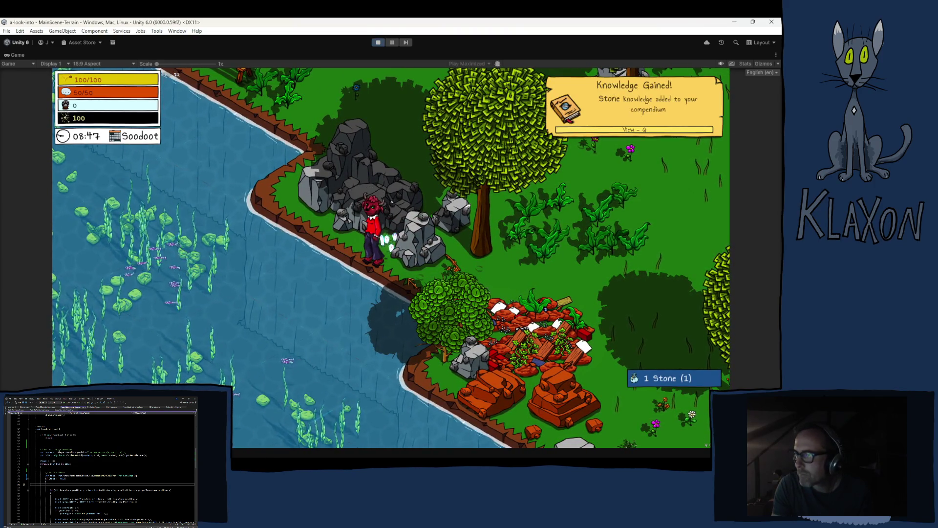
# - Check Stone in the compendium's item list, close it, and stop the playtest
pyautogui.press('Tab')
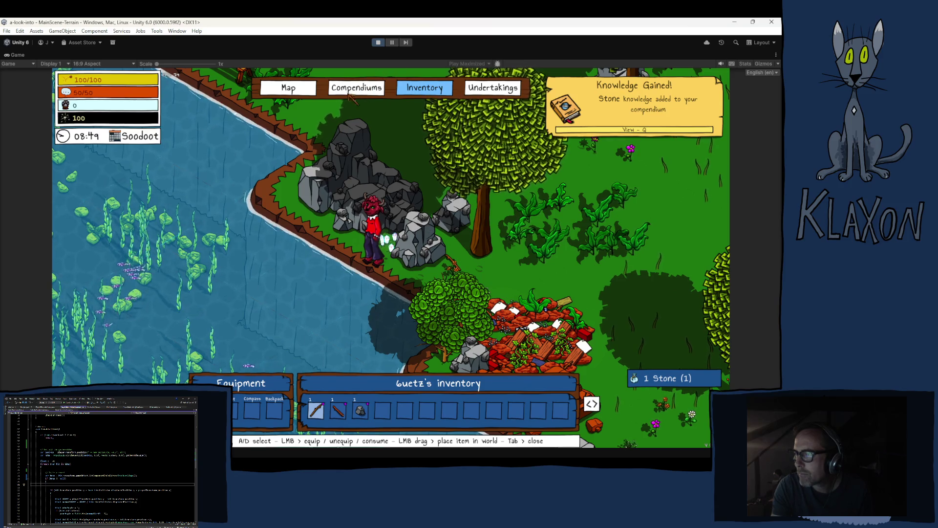
pyautogui.press('q')
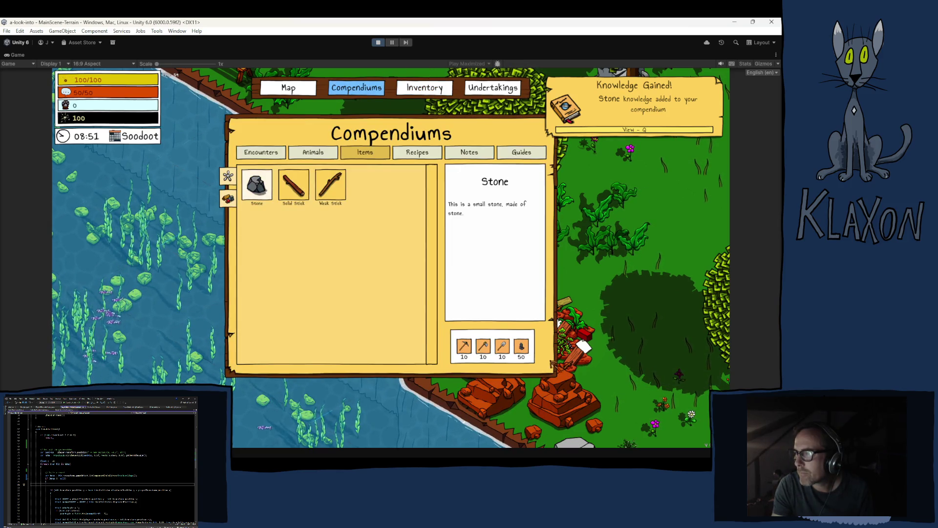
pyautogui.press('Escape')
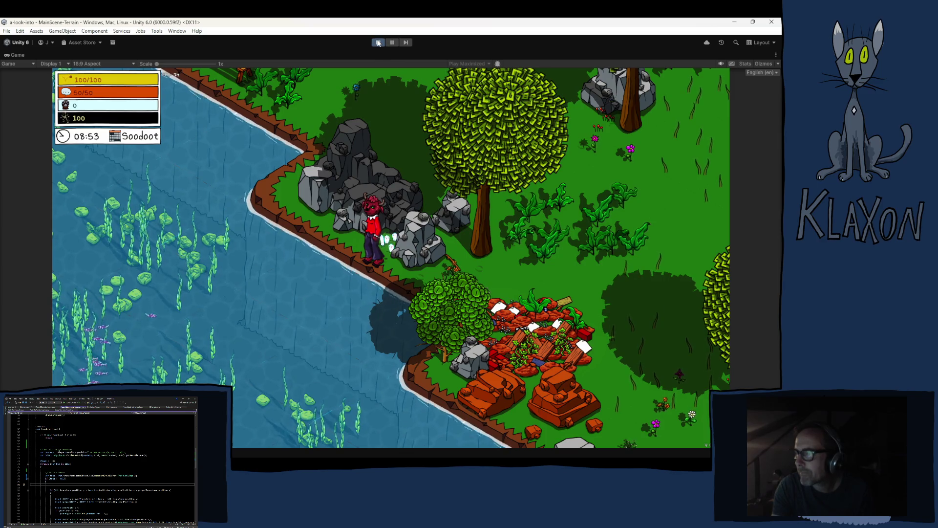
pyautogui.hotkey('ctrl', 'p')
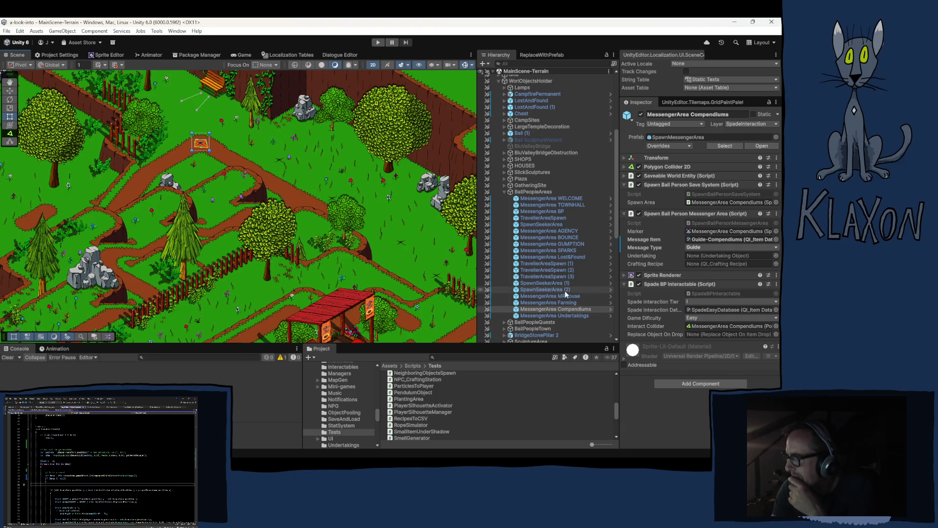
# - Select MessengerArea Lost&Found and MRHouse, panning the scene toward the red barn
pyautogui.click(570, 257)
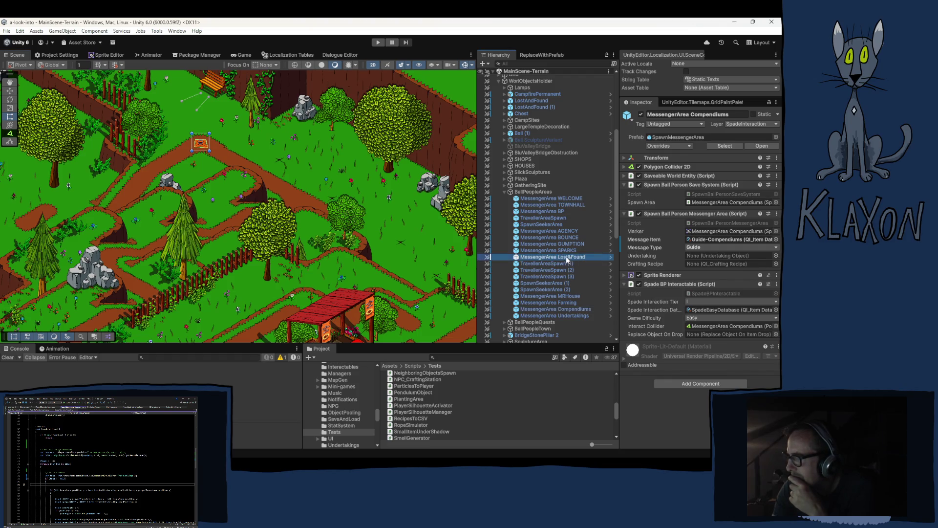
pyautogui.moveTo(354, 259); pyautogui.dragTo(215, 144)
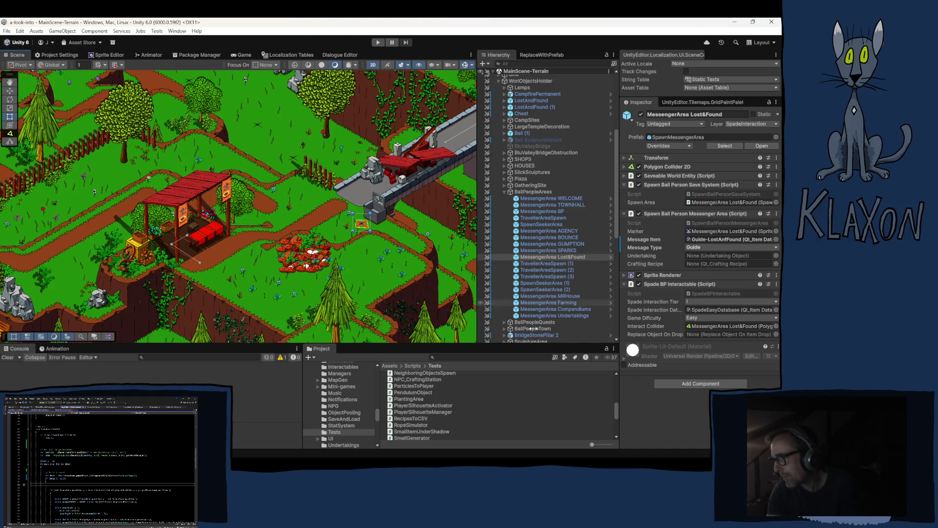
pyautogui.click(557, 295)
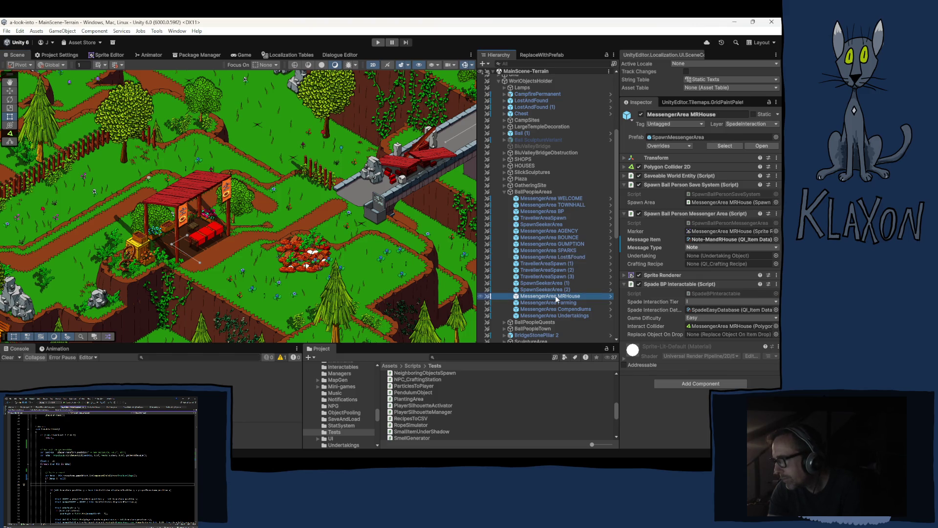
pyautogui.middleClick(254, 243)
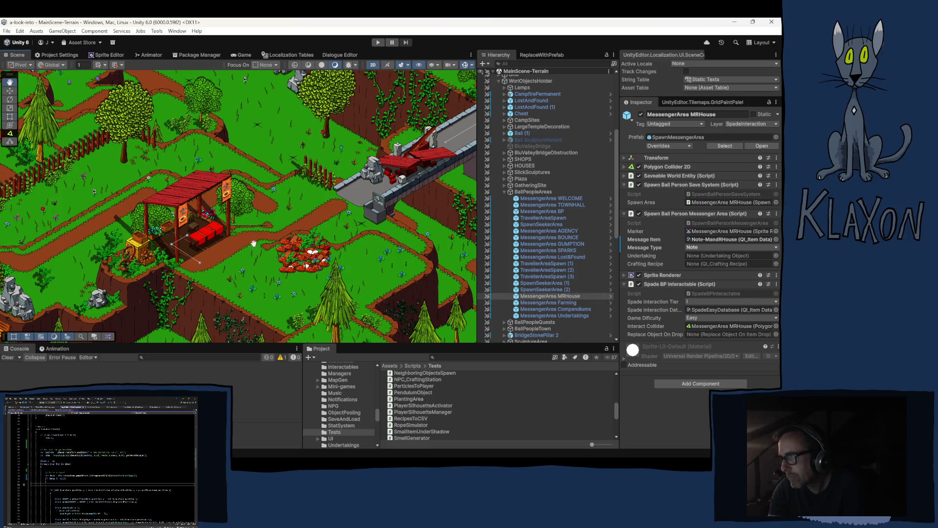
pyautogui.moveTo(254, 243); pyautogui.dragTo(430, 220)
pyautogui.moveTo(29, 273)
pyautogui.mouseDown()
pyautogui.moveTo(160, 264)
pyautogui.moveTo(307, 222)
pyautogui.moveTo(293, 241)
pyautogui.moveTo(262, 245)
pyautogui.moveTo(351, 272)
pyautogui.mouseUp()
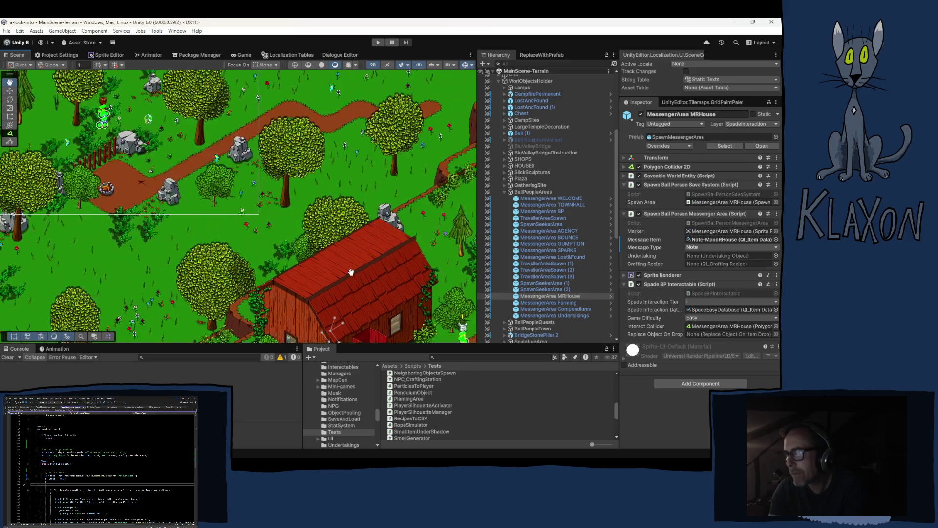
# - Select MessengerArea MRHouse and frame it in the Scene view
pyautogui.click(547, 297)
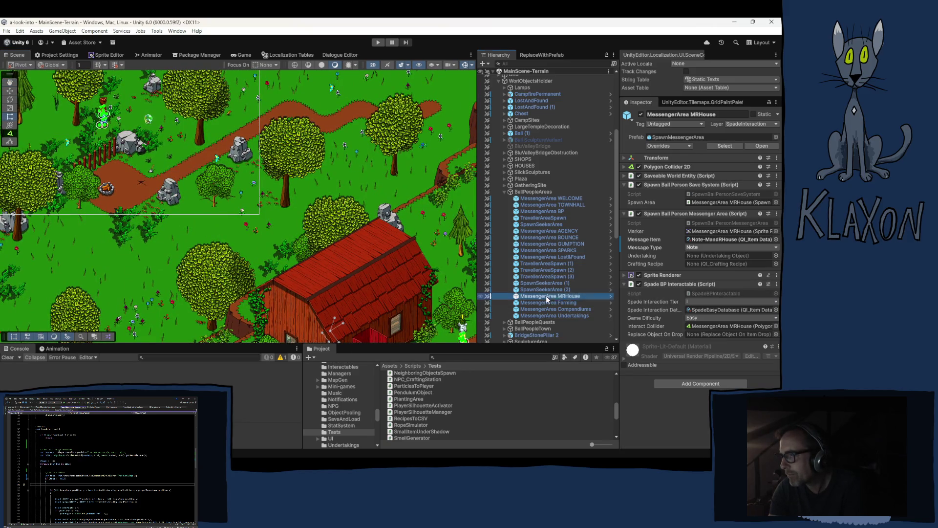
pyautogui.rightClick(546, 299)
pyautogui.doubleClick(532, 298)
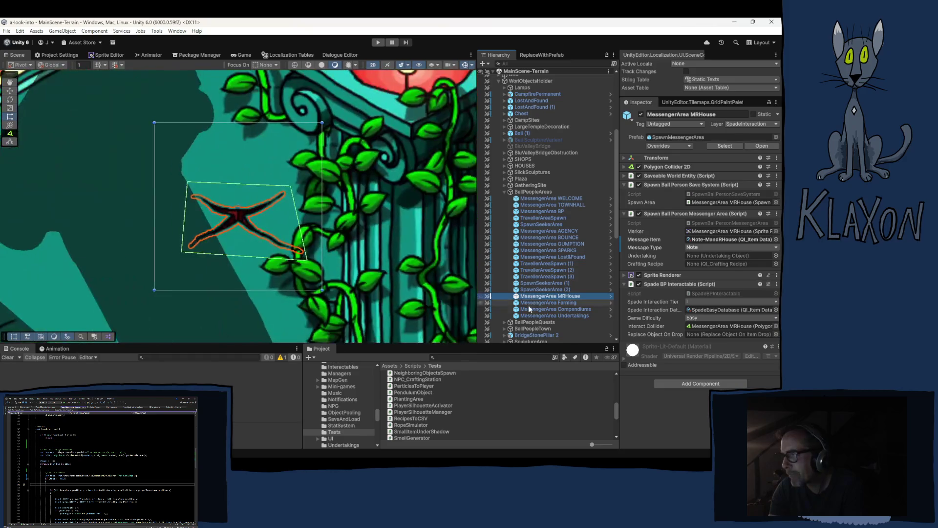
pyautogui.scroll(-8, 206, 235)
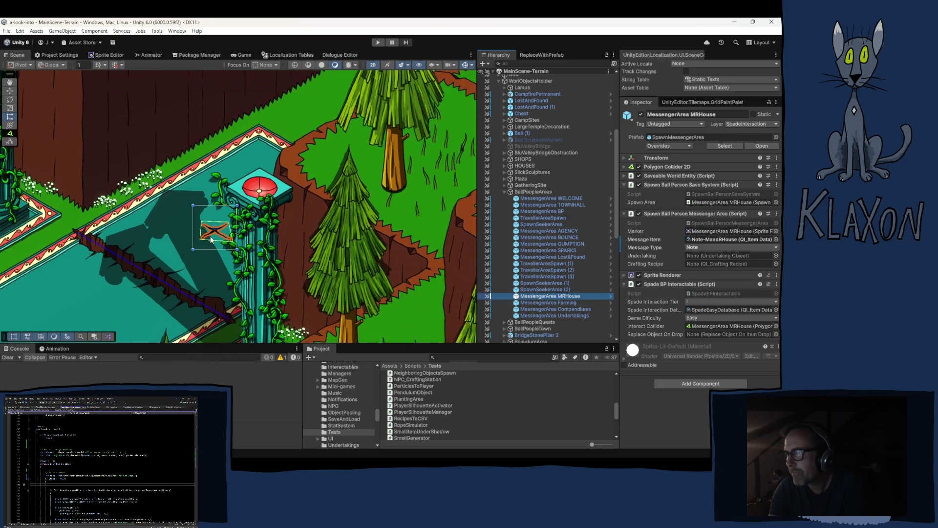
pyautogui.scroll(-2, 212, 240)
pyautogui.scroll(-2, 211, 240)
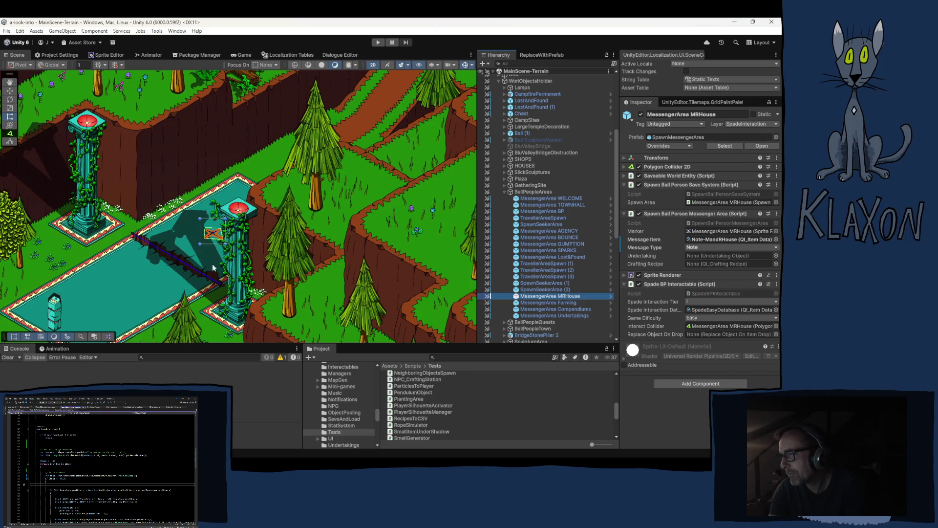
# - Select MessengerArea Undertakings and frame it in the scene with F
pyautogui.click(568, 314)
pyautogui.press('f')
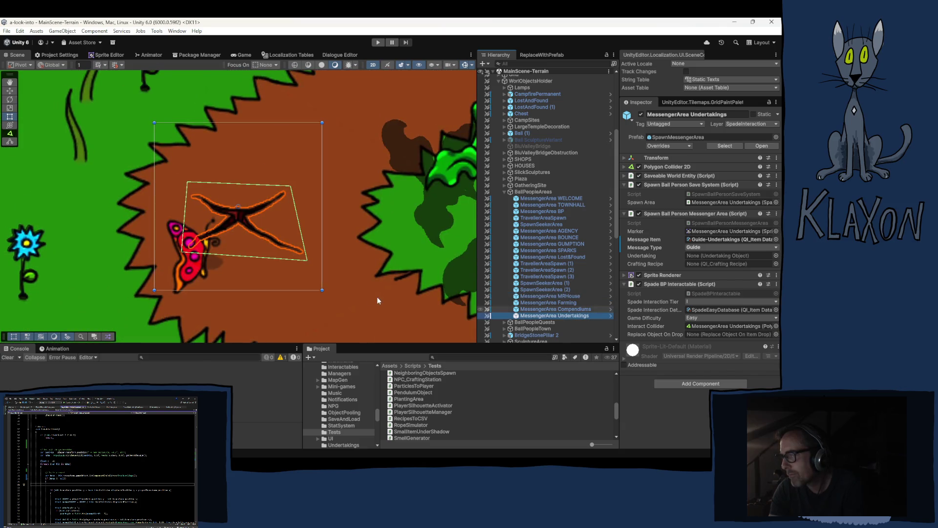
pyautogui.scroll(-10, 239, 245)
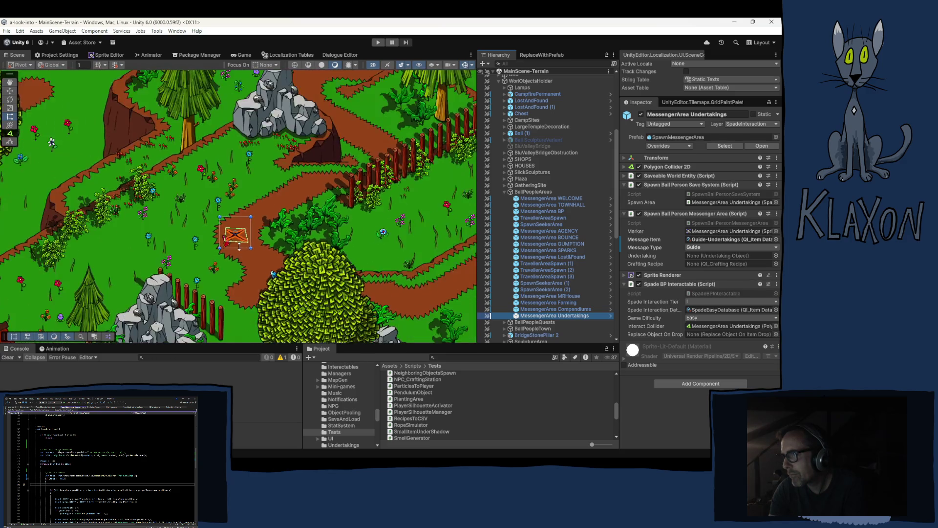
pyautogui.scroll(-3, 239, 247)
pyautogui.scroll(-3, 239, 247)
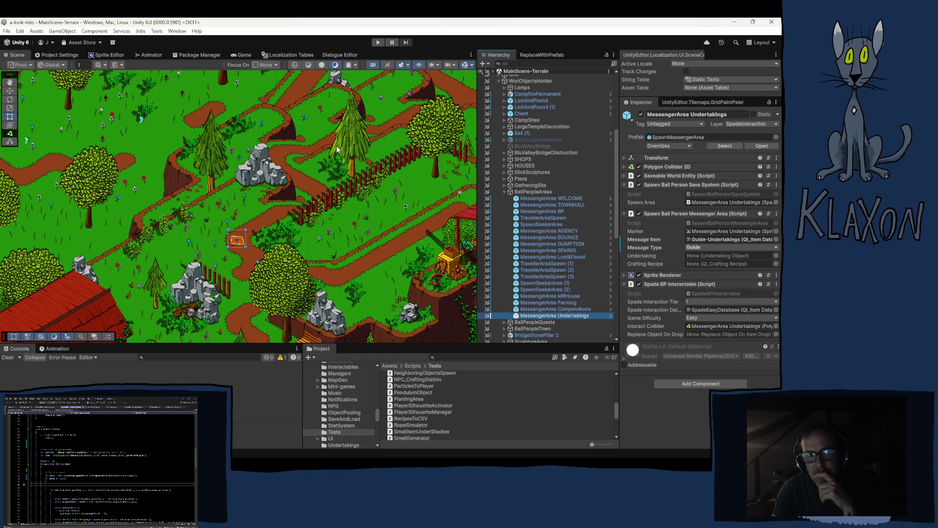
pyautogui.click(379, 43)
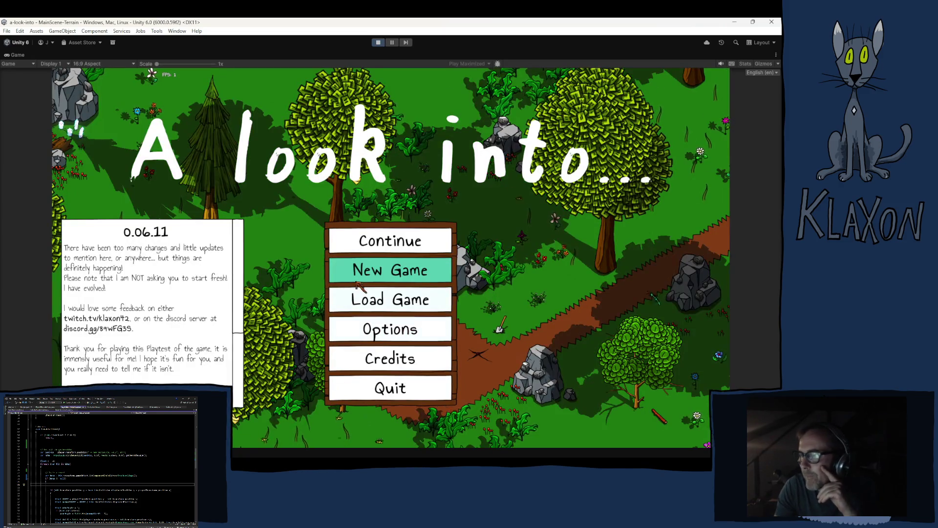
# - Start a new game with a fresh save and the default character, then toggle the in-game map
pyautogui.click(377, 273)
pyautogui.click(375, 317)
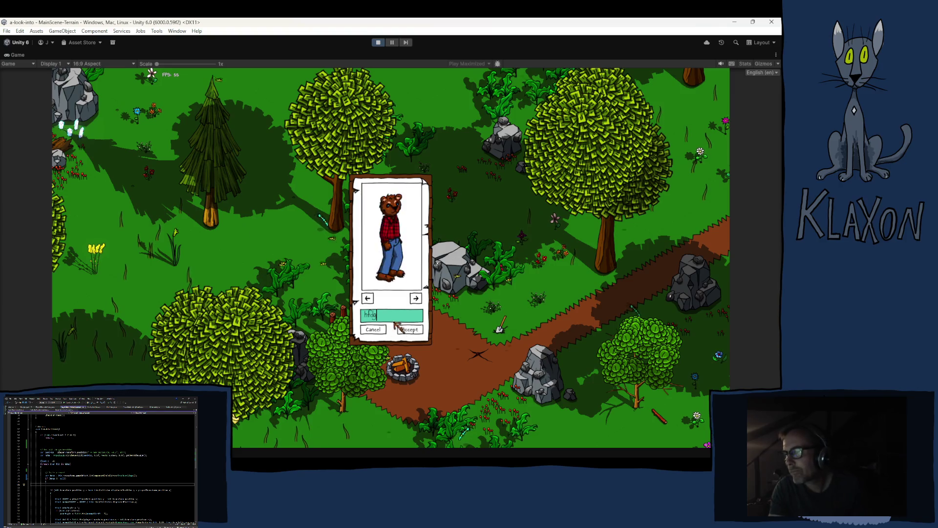
pyautogui.click(399, 325)
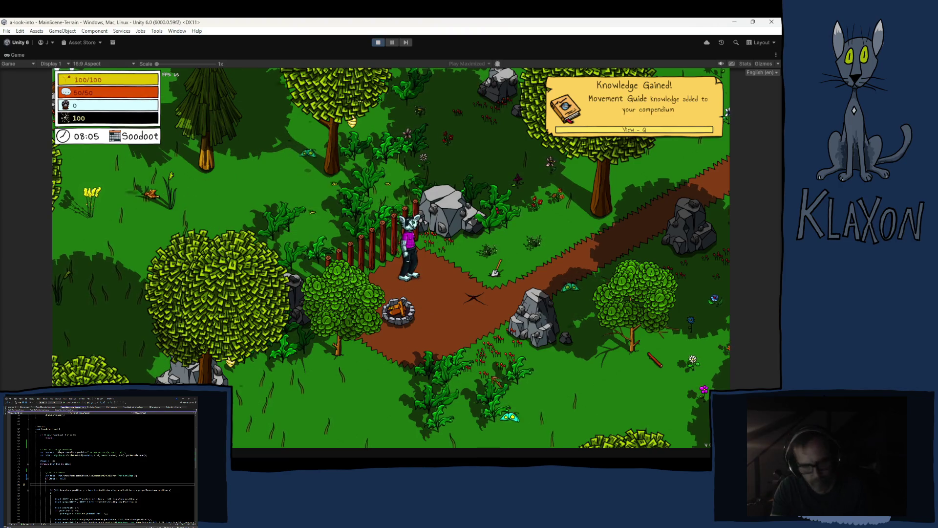
pyautogui.press('m')
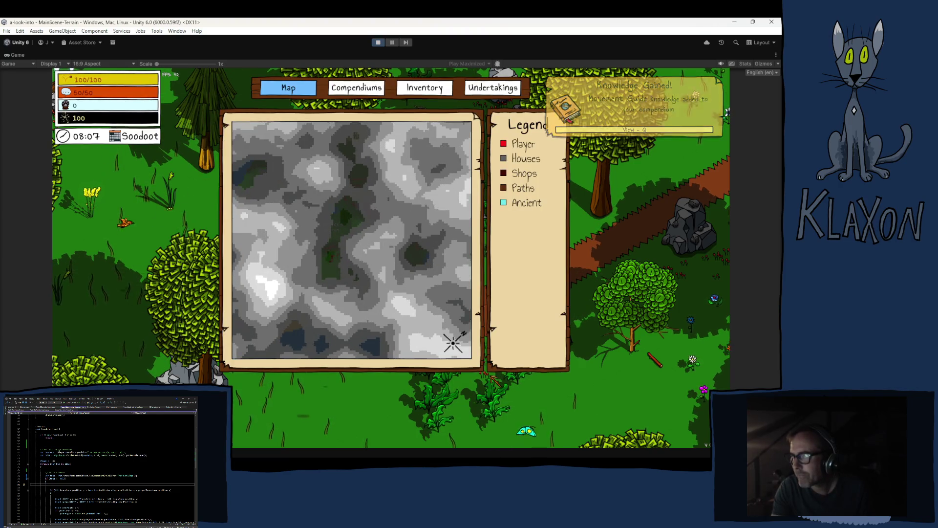
pyautogui.press('m')
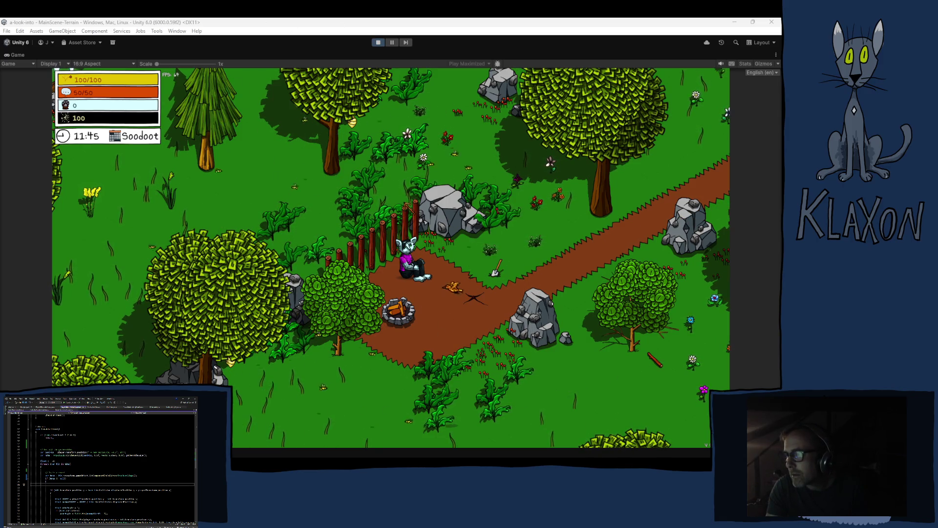
# - Get the character up from the campfire and walk it north past the fence and back
pyautogui.press('w')
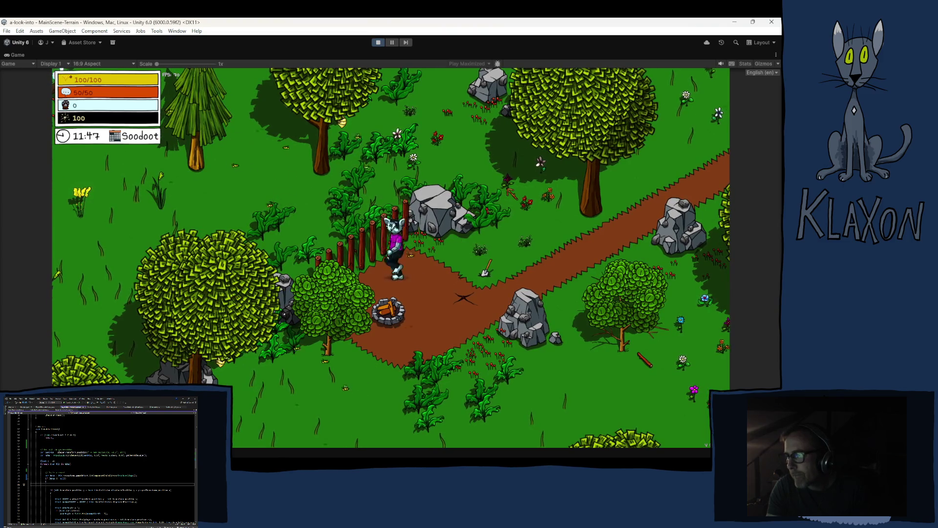
pyautogui.press('w')
pyautogui.press('s')
pyautogui.press('w')
pyautogui.press('s')
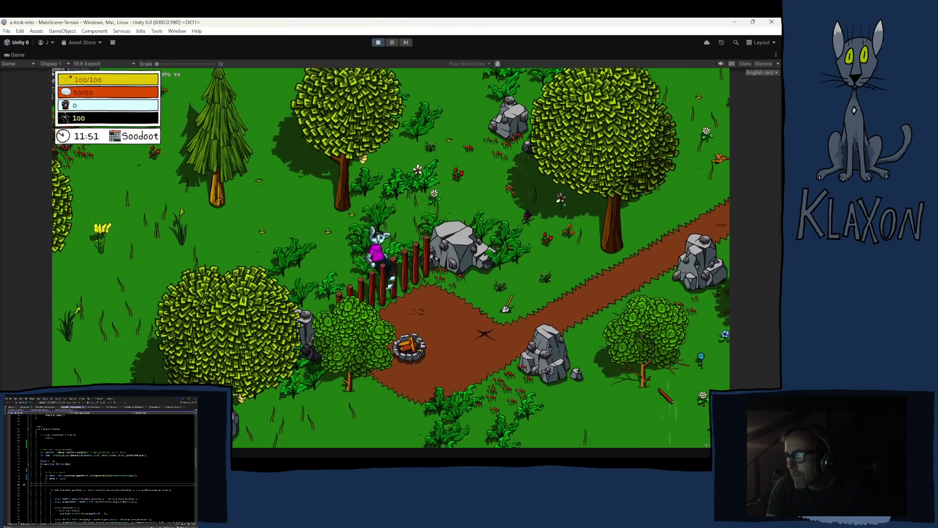
pyautogui.press('w')
pyautogui.press('s')
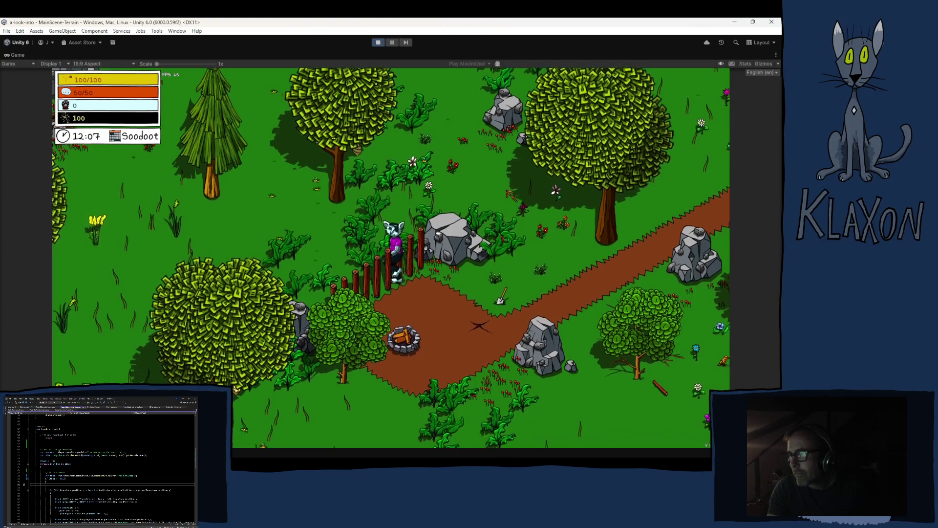
# - Walk up-left through the forest, down past the big tree, and right along the dirt path
pyautogui.press('w')
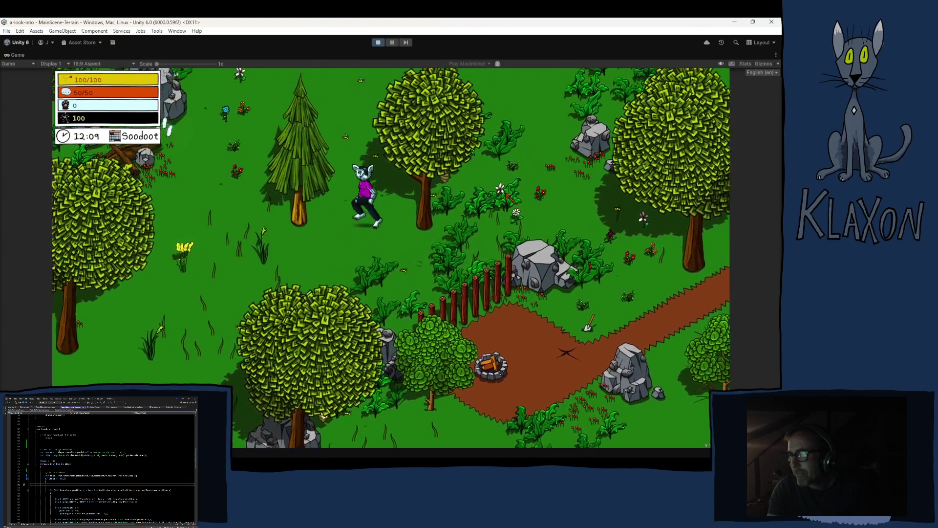
pyautogui.press('w')
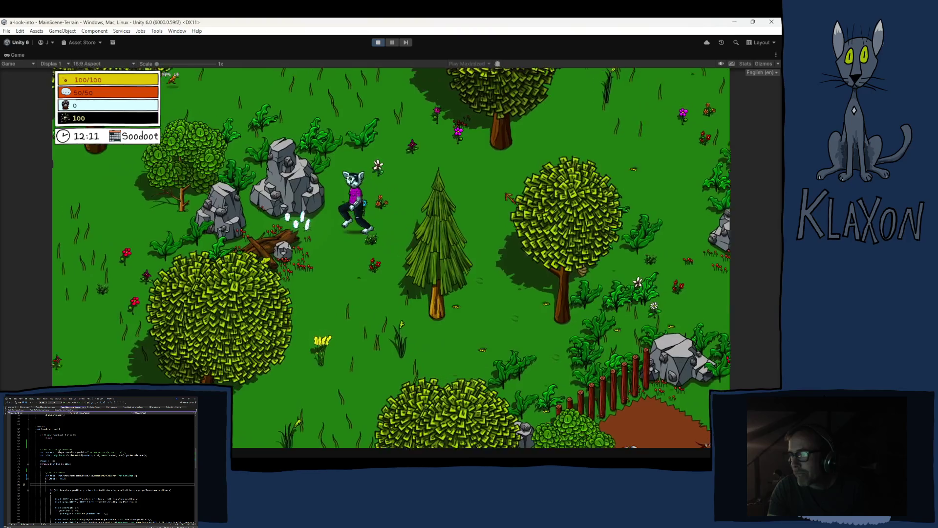
pyautogui.press('w')
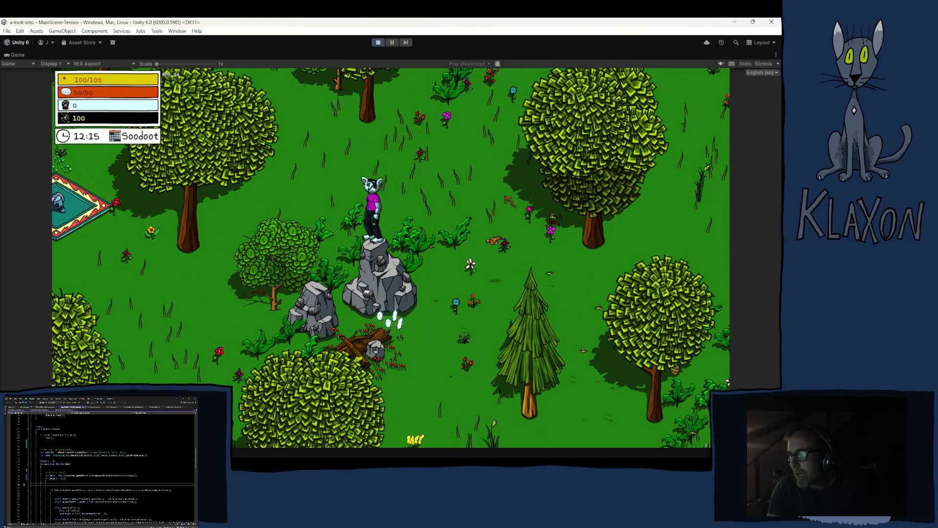
pyautogui.press('s')
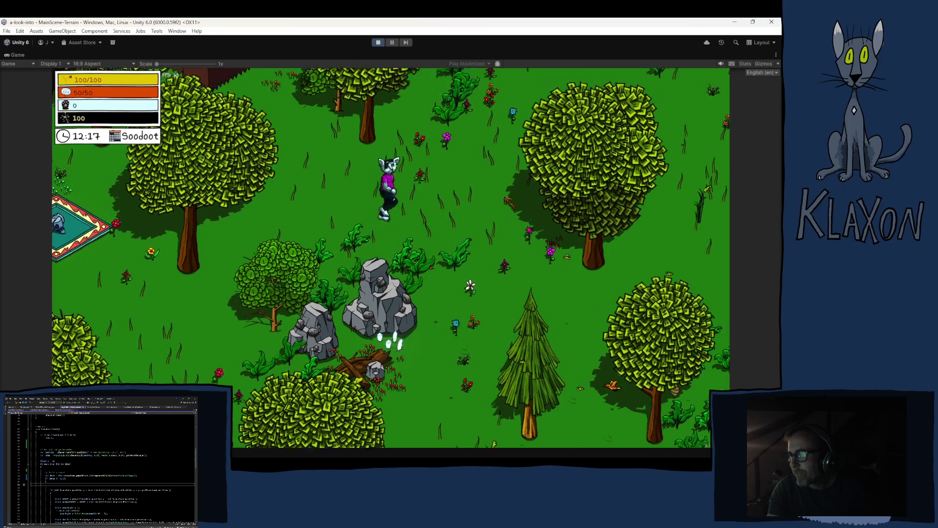
pyautogui.press('s')
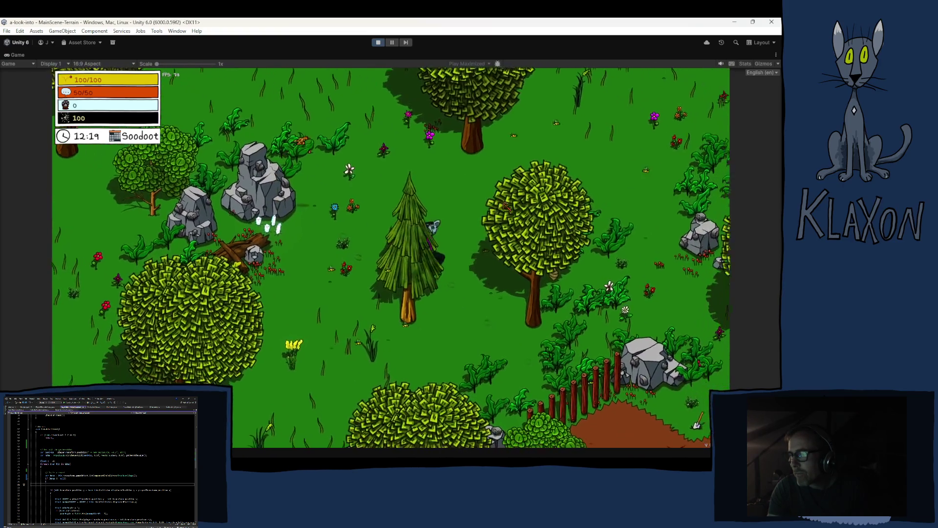
pyautogui.press('d')
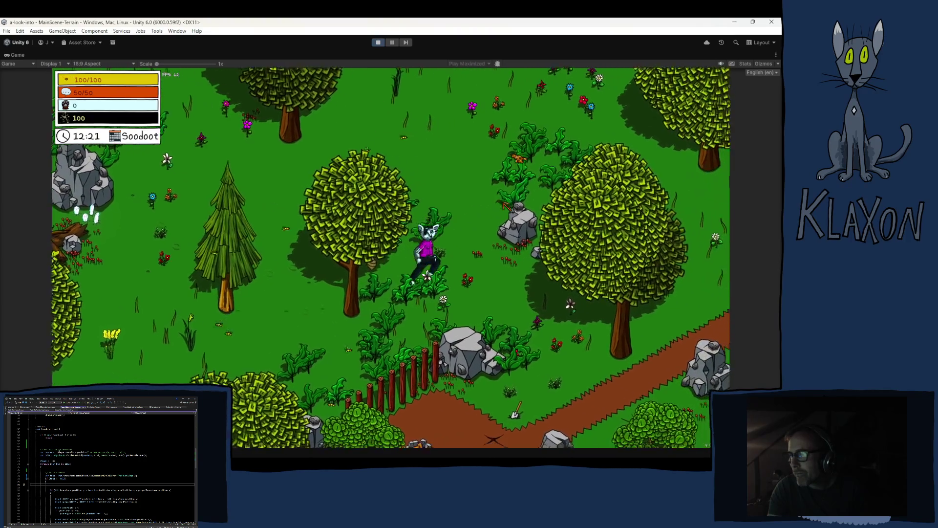
pyautogui.press('d')
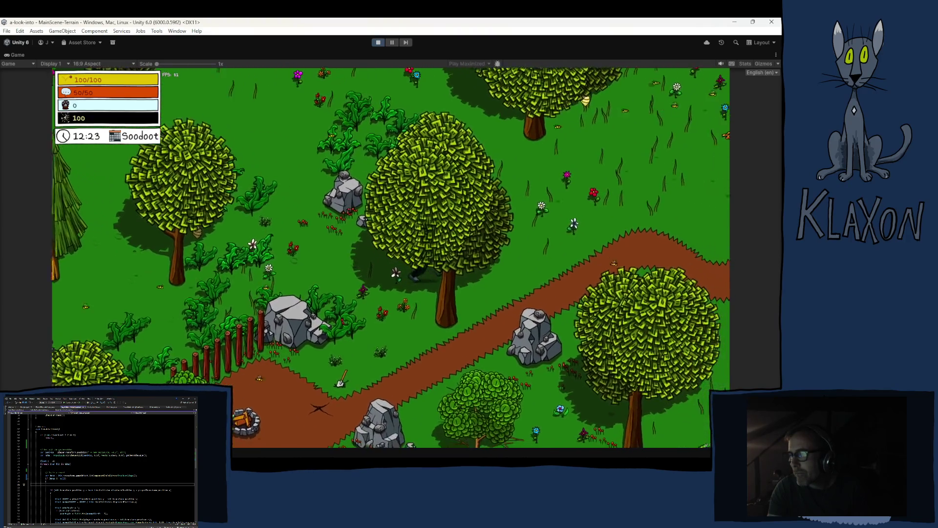
pyautogui.press('d')
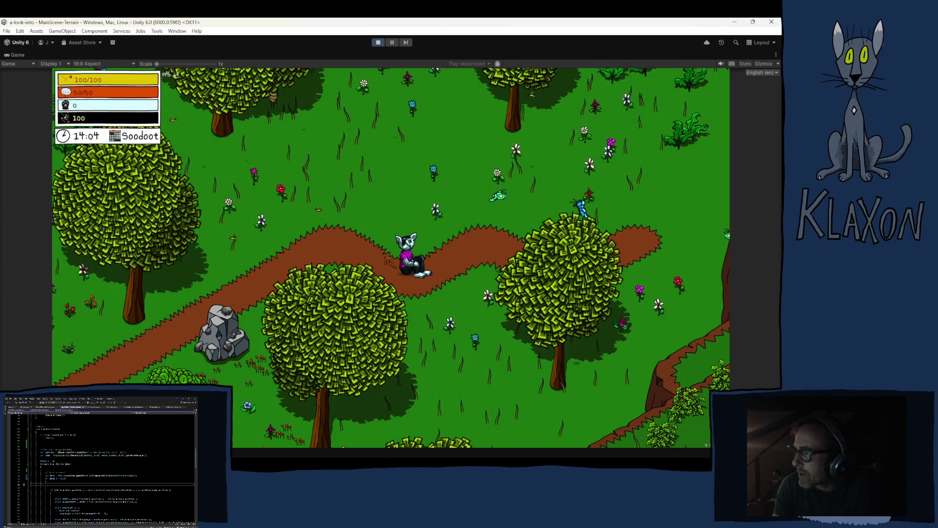
pyautogui.press('d')
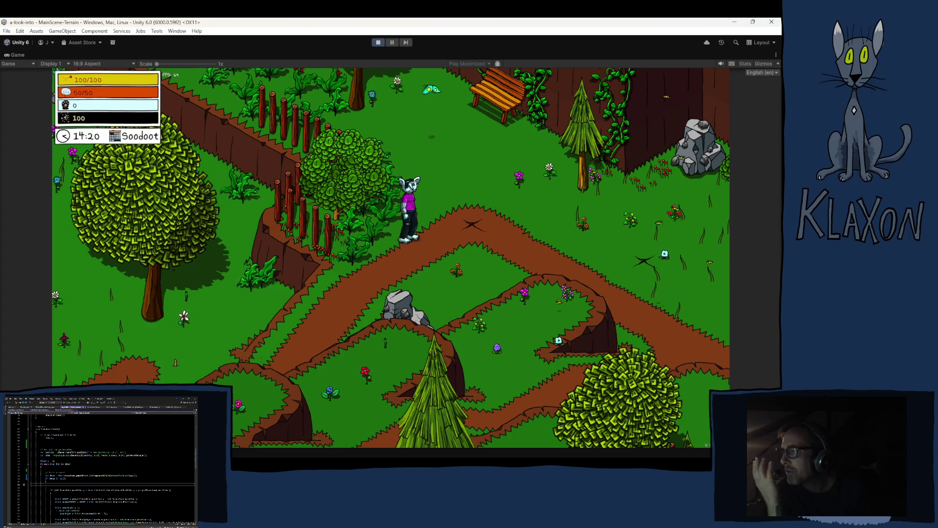
# - Walk the character up the paths toward the cliff and grey rock, then stop the playtest
pyautogui.press('s')
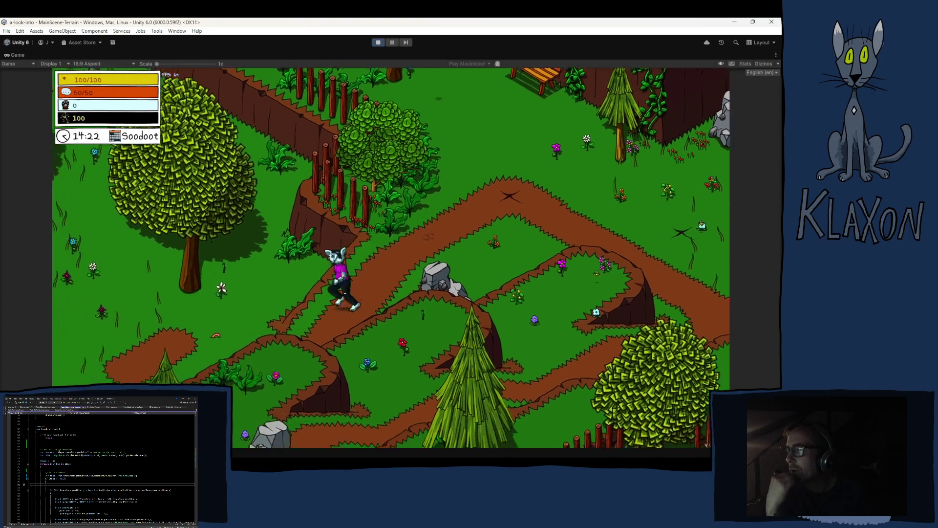
pyautogui.press('w')
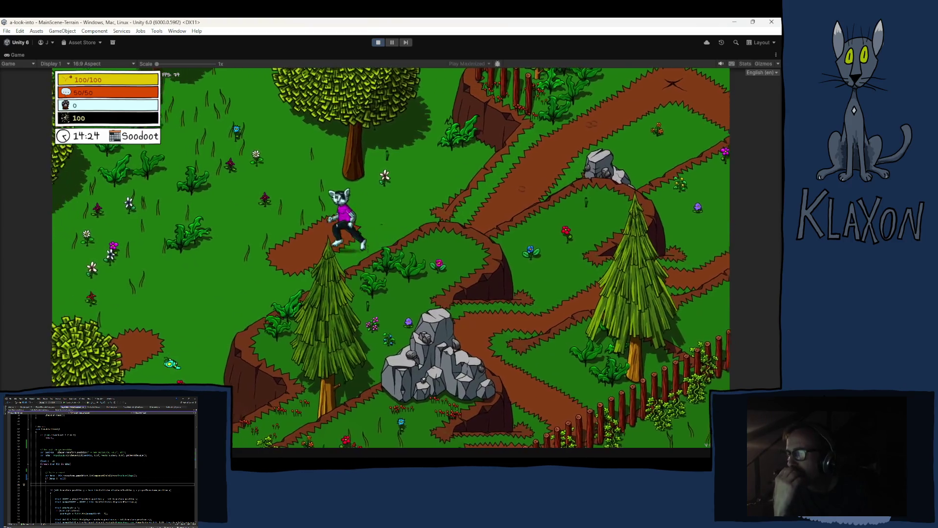
pyautogui.press('w')
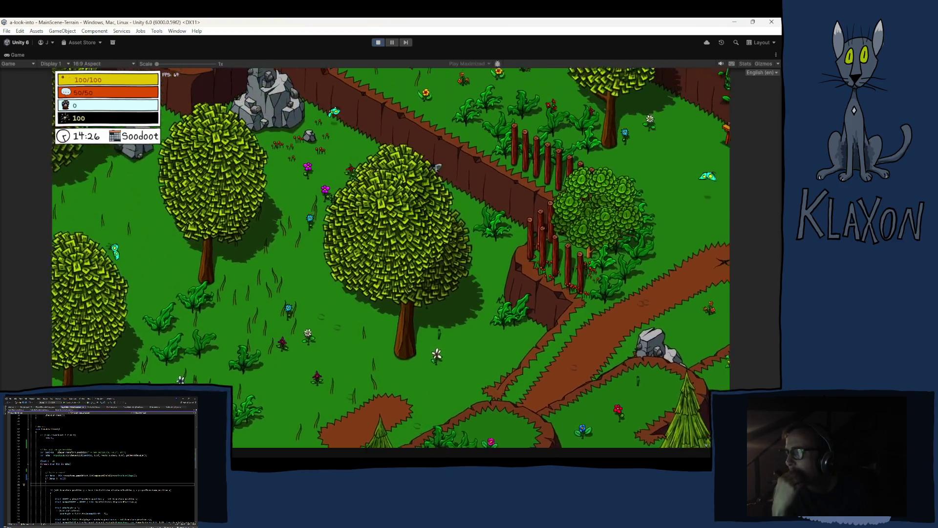
pyautogui.press('d')
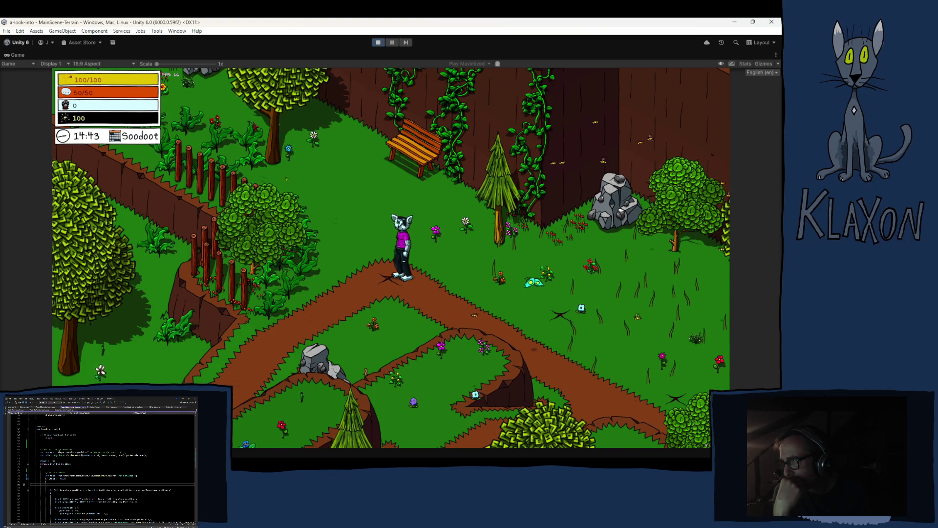
pyautogui.press('d')
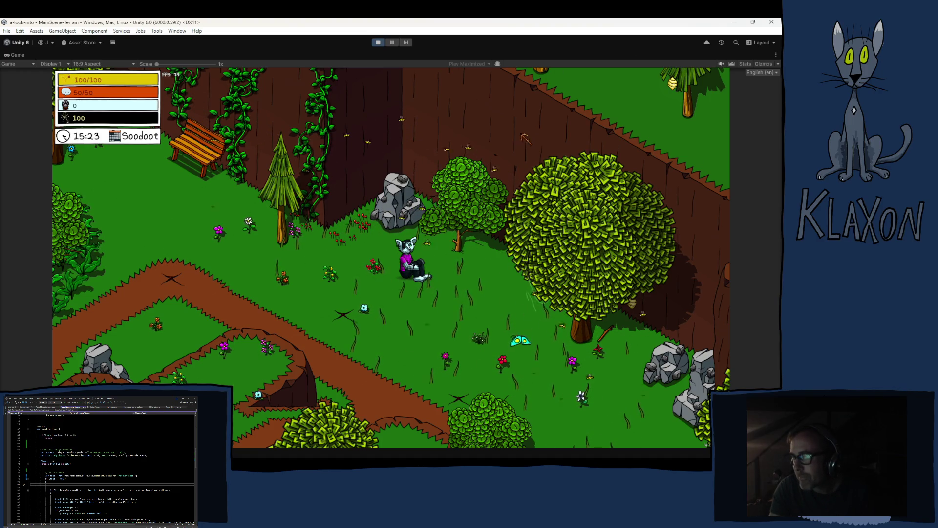
pyautogui.click(378, 45)
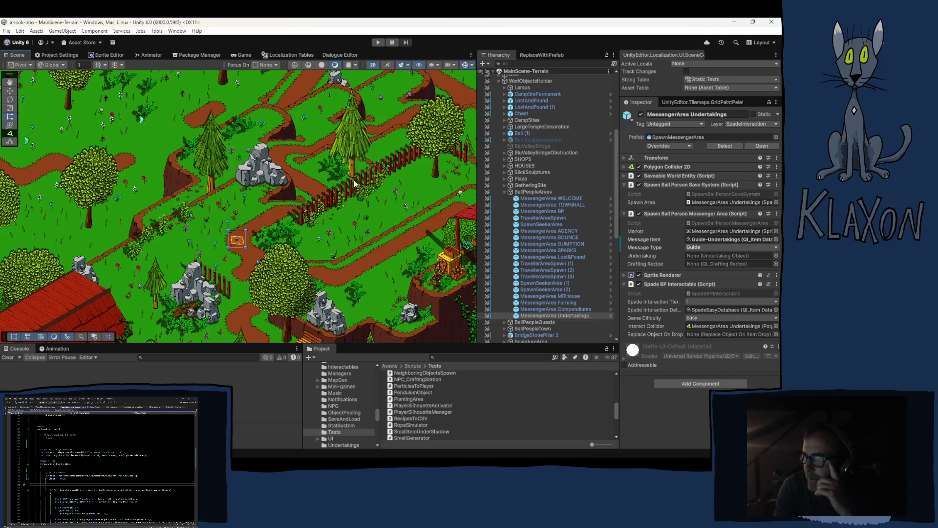
# - Pan the Scene view up and right across the terrain using the arrow keys
pyautogui.press('Up')
pyautogui.press('Right')
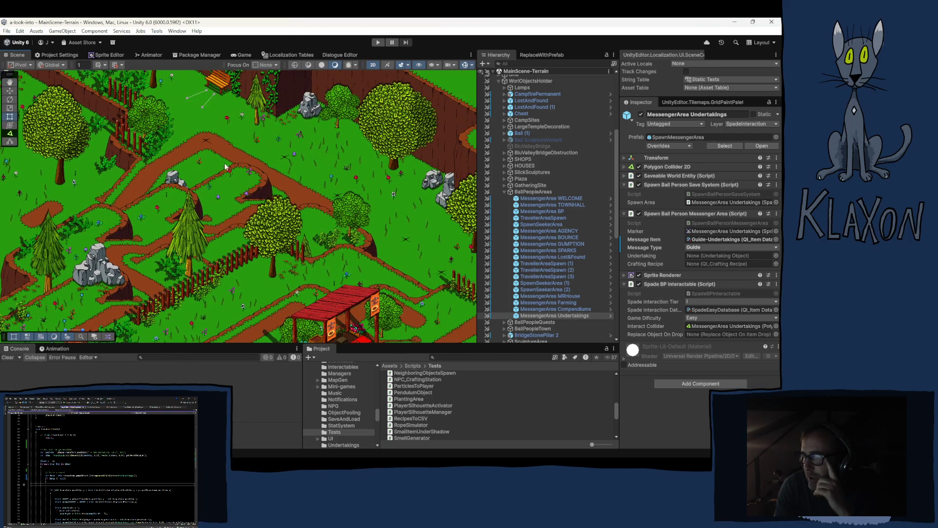
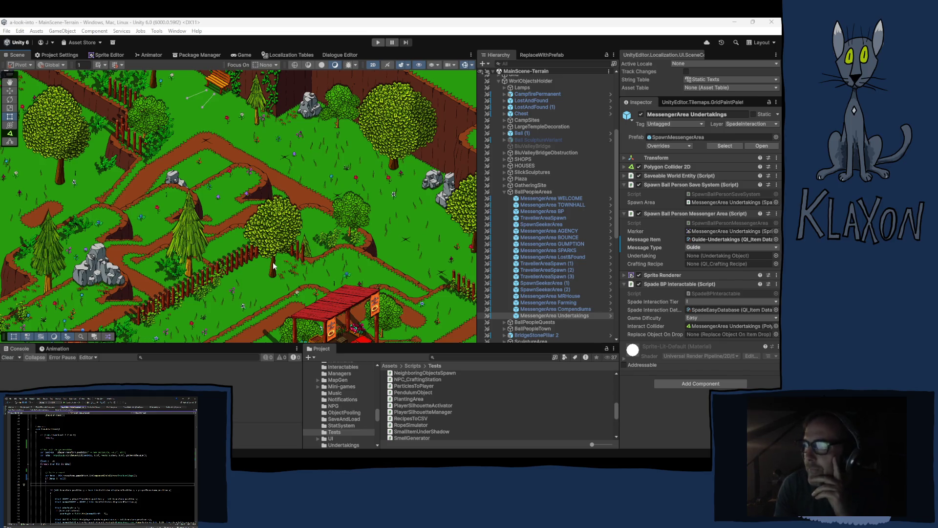
# - Enter play mode so the game's title menu with New Game, Load Game and Options appears
pyautogui.click(378, 43)
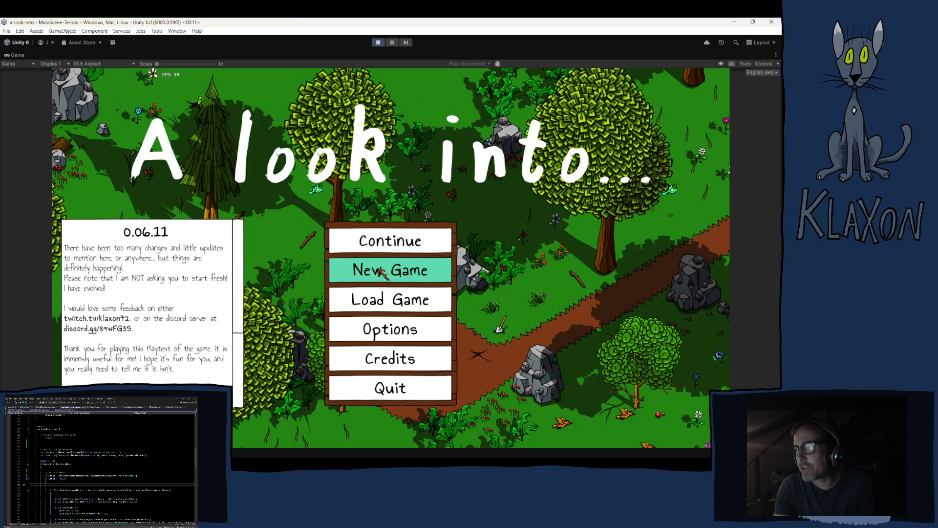
# - Start a New Game, confirm the fresh save, and accept the character to spawn by the campfire
pyautogui.click(380, 272)
pyautogui.click(379, 324)
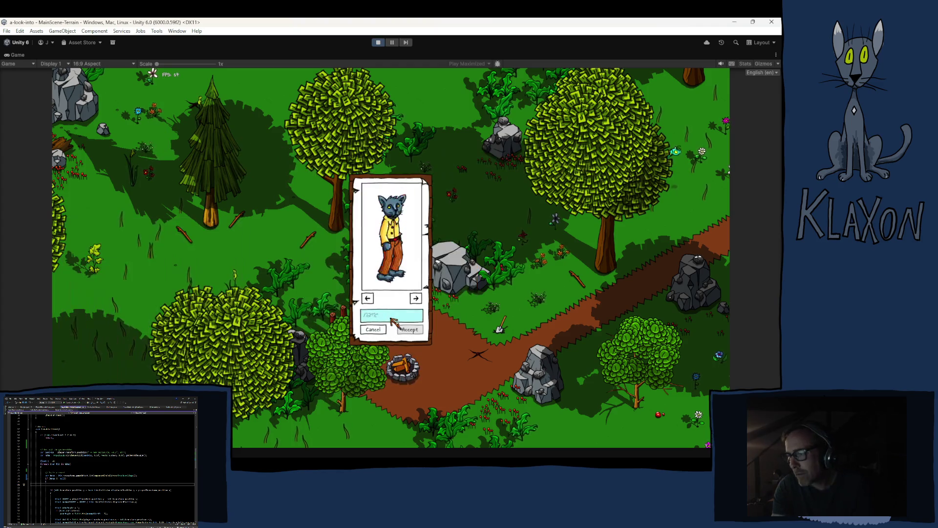
pyautogui.click(400, 329)
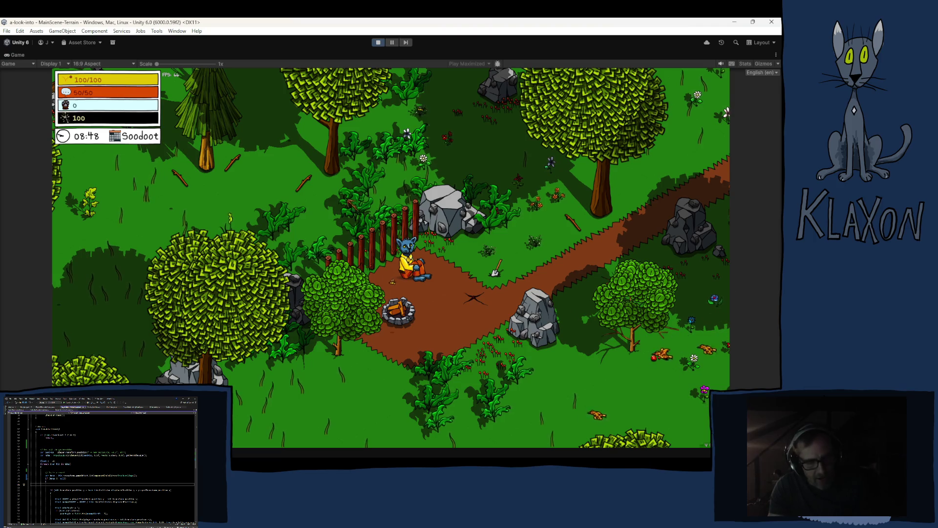
pyautogui.press('i')
pyautogui.click(295, 93)
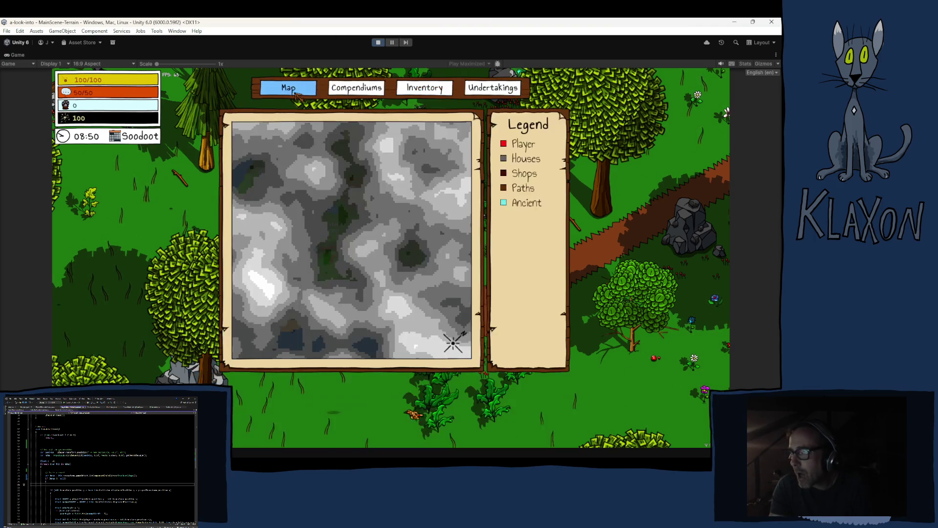
pyautogui.click(359, 88)
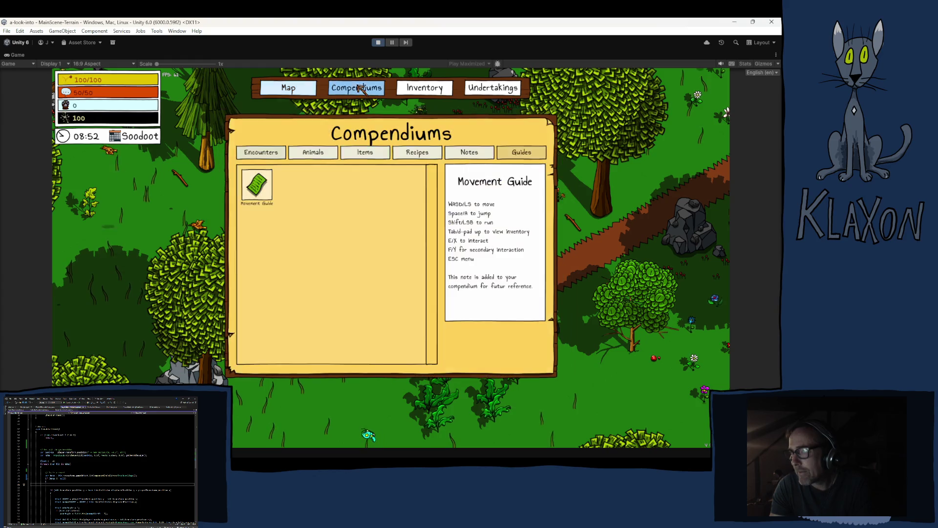
pyautogui.click(421, 88)
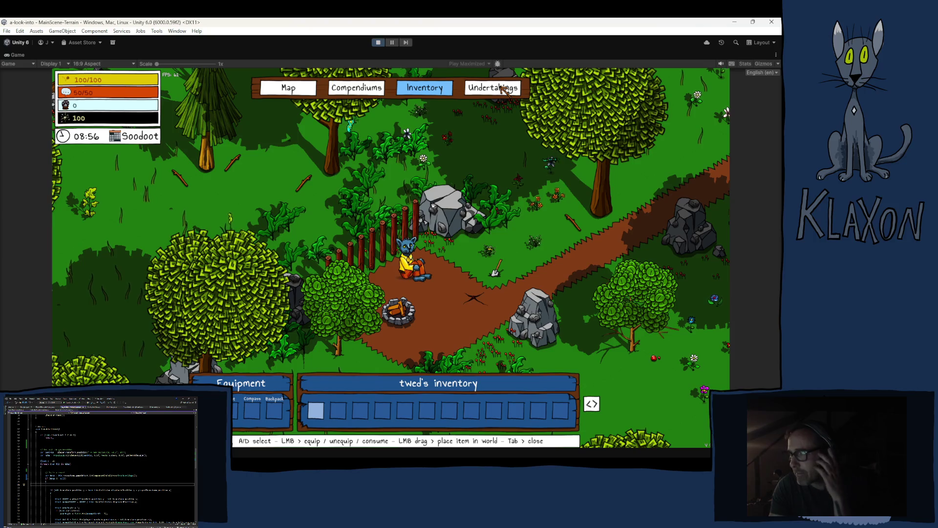
pyautogui.click(507, 88)
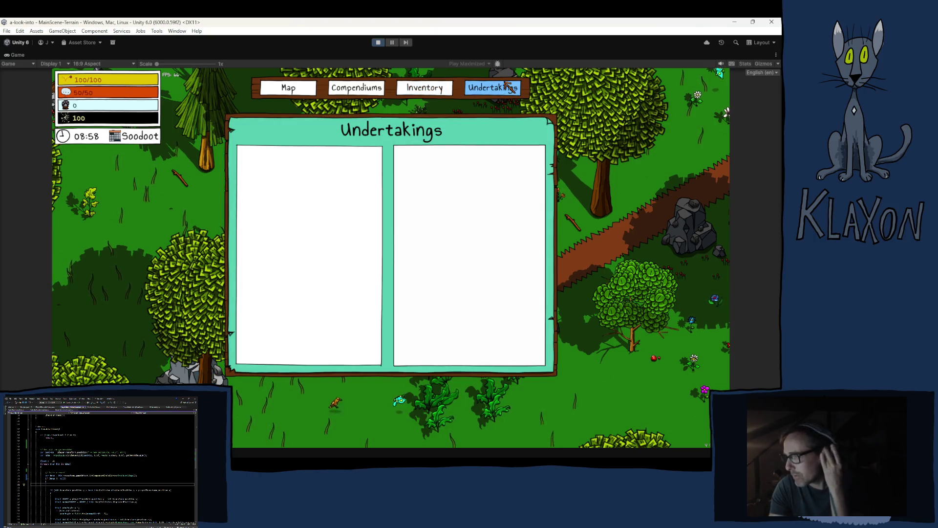
pyautogui.click(293, 92)
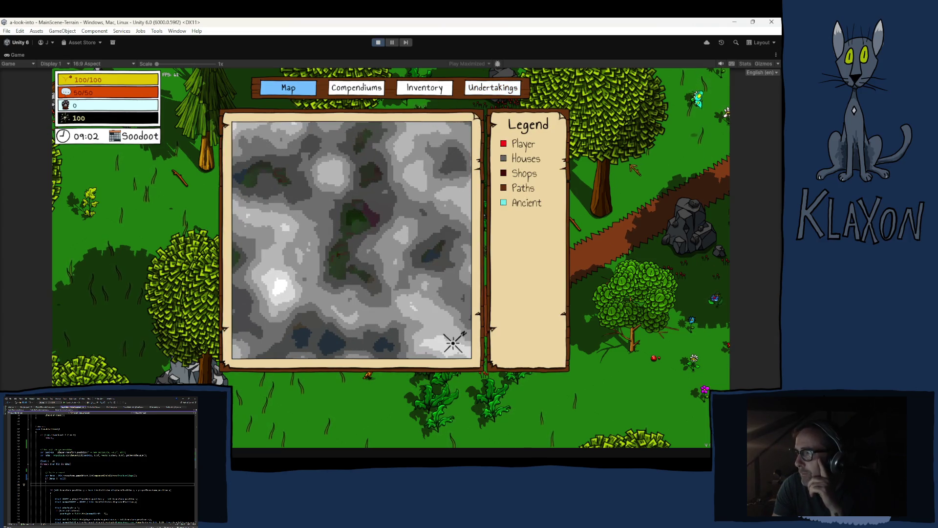
pyautogui.press('Escape')
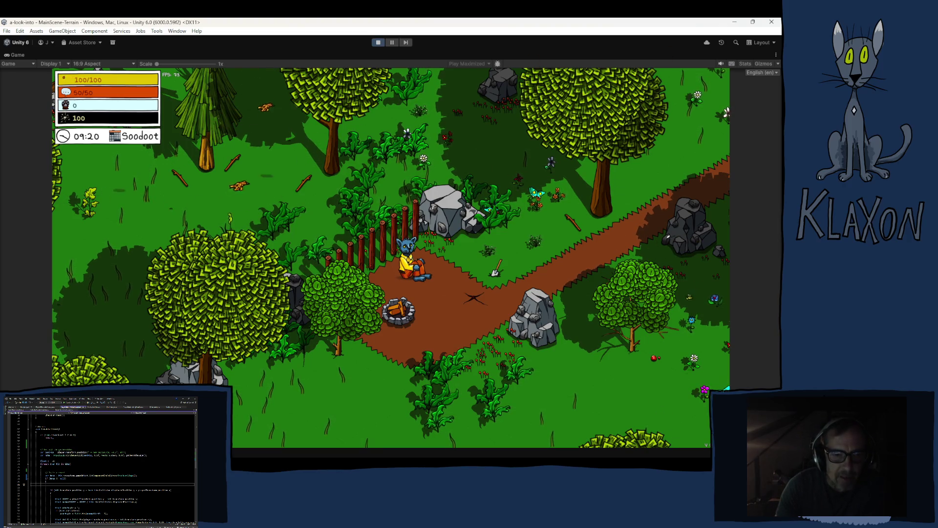
pyautogui.hotkey('alt', 'Tab')
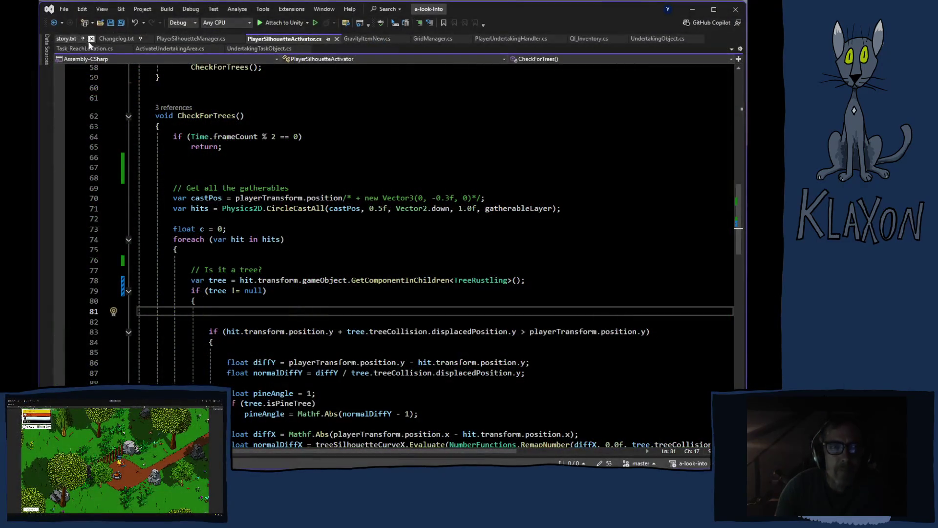
# - Skim story.txt, then select the LOCALIZATION HELPERS sprite tag lines 503–510 near line 512
pyautogui.click(75, 41)
pyautogui.scroll(-2, 287, 386)
pyautogui.scroll(14, 289, 376)
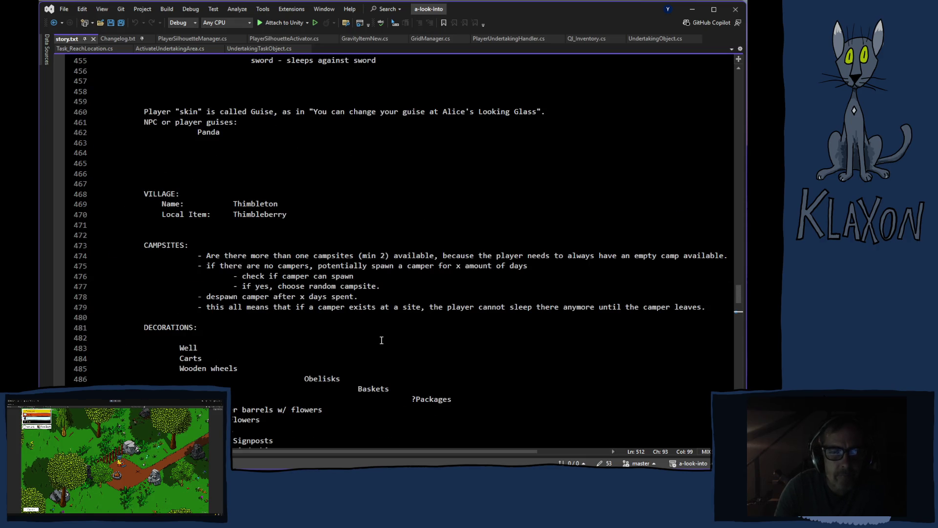
pyautogui.scroll(20, 386, 383)
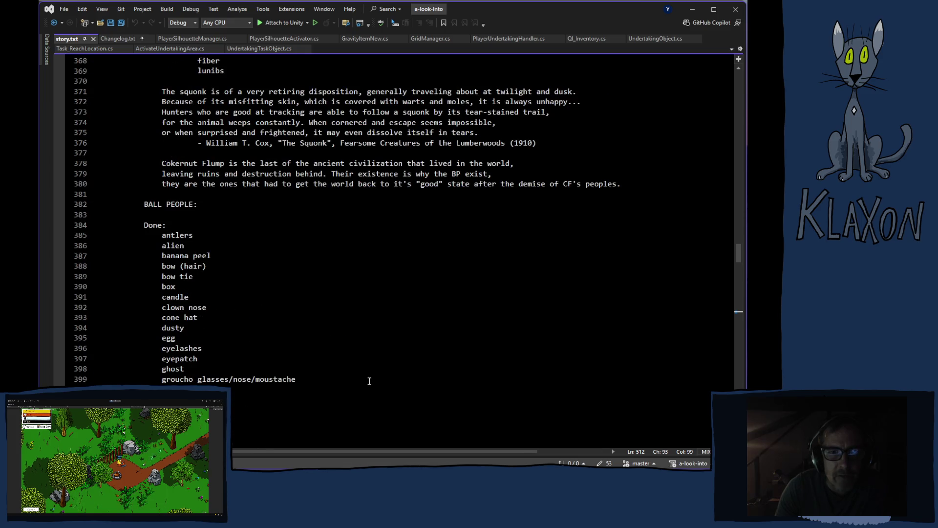
pyautogui.moveTo(739, 261); pyautogui.dragTo(733, 39)
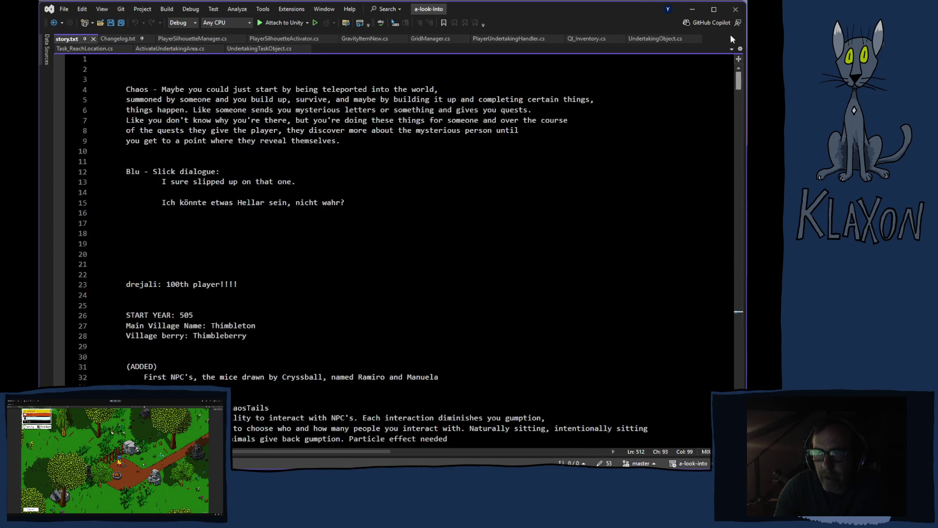
pyautogui.scroll(-8, 283, 271)
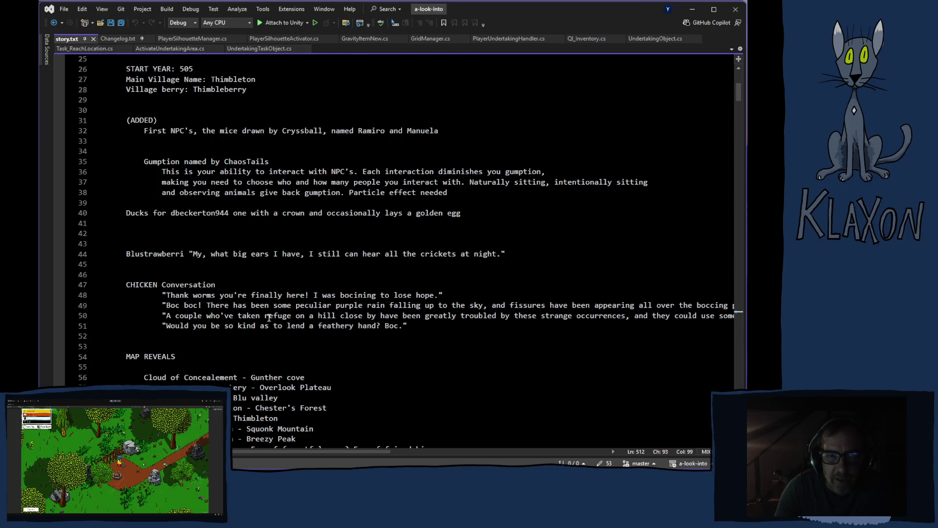
pyautogui.scroll(8, 293, 295)
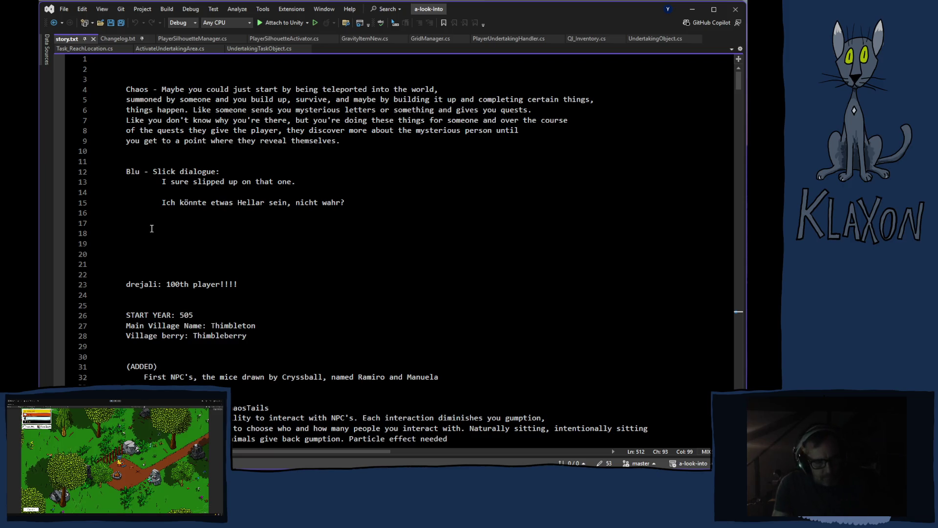
pyautogui.press('Tab')
pyautogui.moveTo(434, 422)
pyautogui.mouseDown()
pyautogui.moveTo(342, 392)
pyautogui.moveTo(126, 350)
pyautogui.mouseUp()
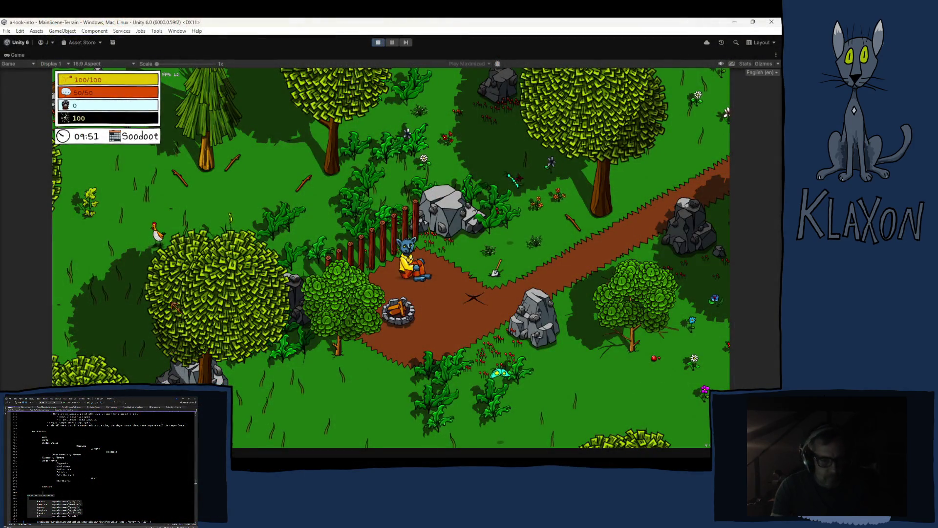
# - Open the in-game inventory menu with Tab, view its Map panel and Legend, then pause
pyautogui.press('Tab')
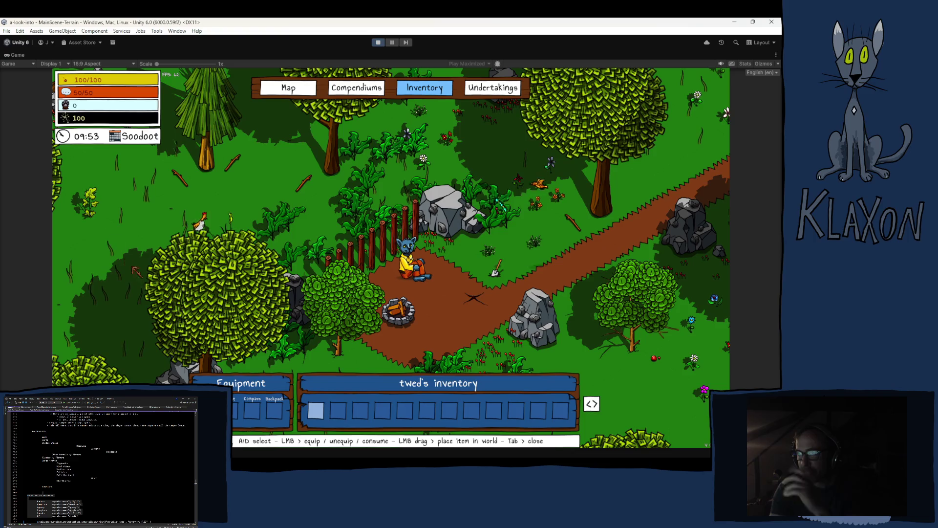
pyautogui.click(283, 86)
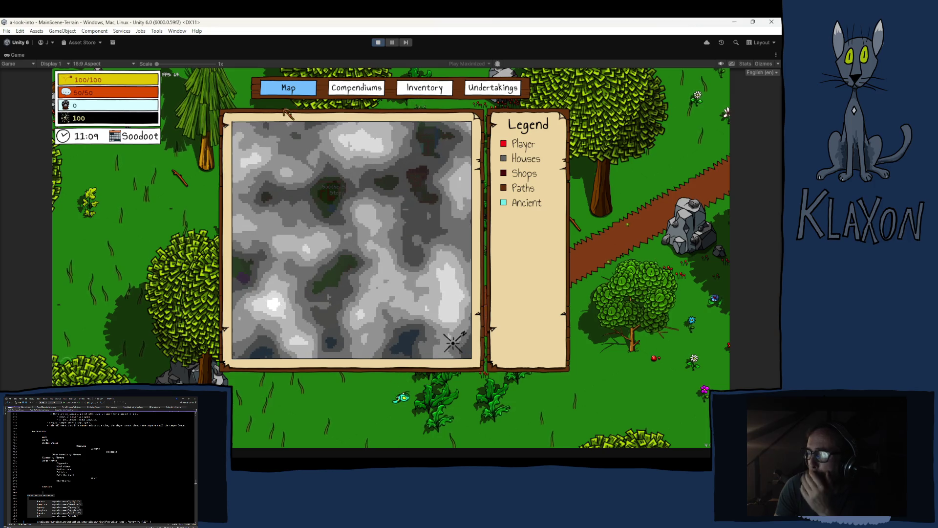
pyautogui.click(391, 43)
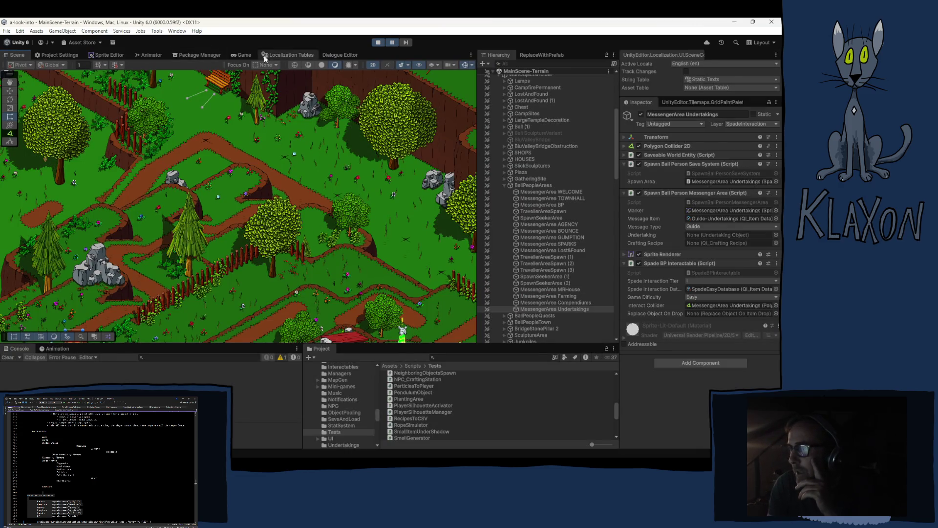
# - Bring back the paused Game view and resize the panels to widen the Hierarchy
pyautogui.click(246, 55)
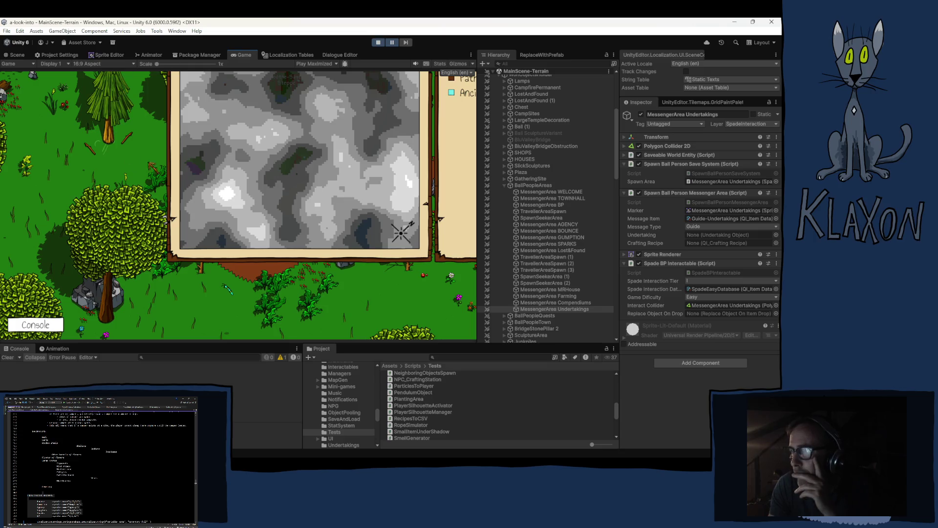
pyautogui.moveTo(477, 166)
pyautogui.mouseDown()
pyautogui.moveTo(522, 165)
pyautogui.moveTo(454, 163)
pyautogui.moveTo(548, 155)
pyautogui.mouseUp()
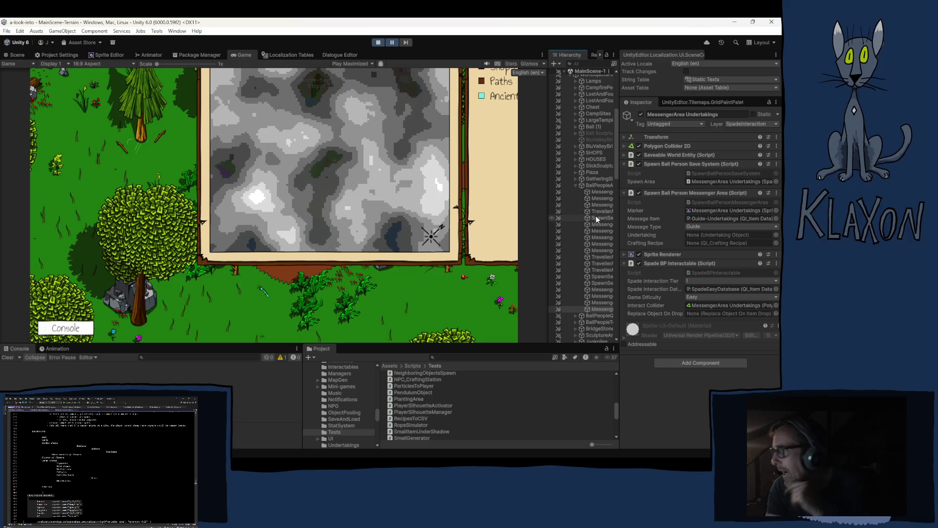
pyautogui.moveTo(615, 169); pyautogui.dragTo(646, 344)
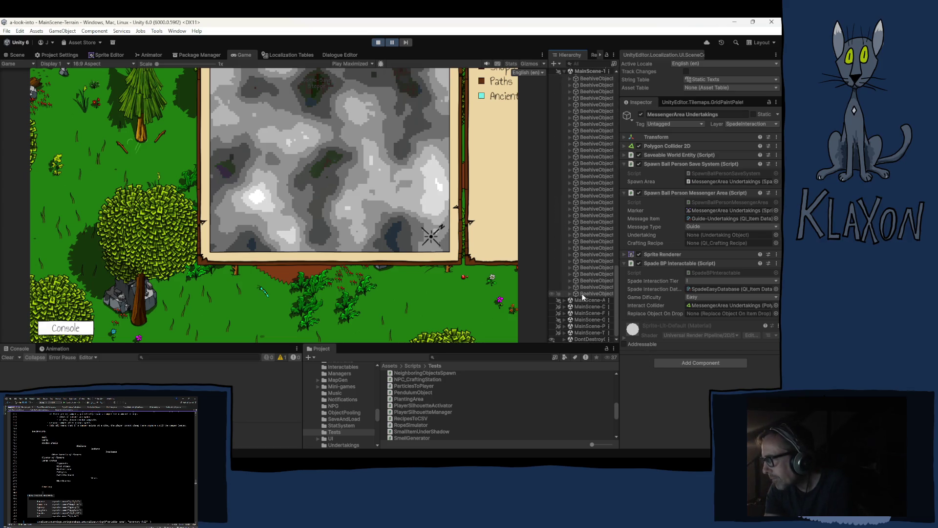
# - Expand DontDestroyOnLoad > GameManager > UI-TabbedMenu > MenuButtons and deactivate the Undertakings button
pyautogui.click(564, 339)
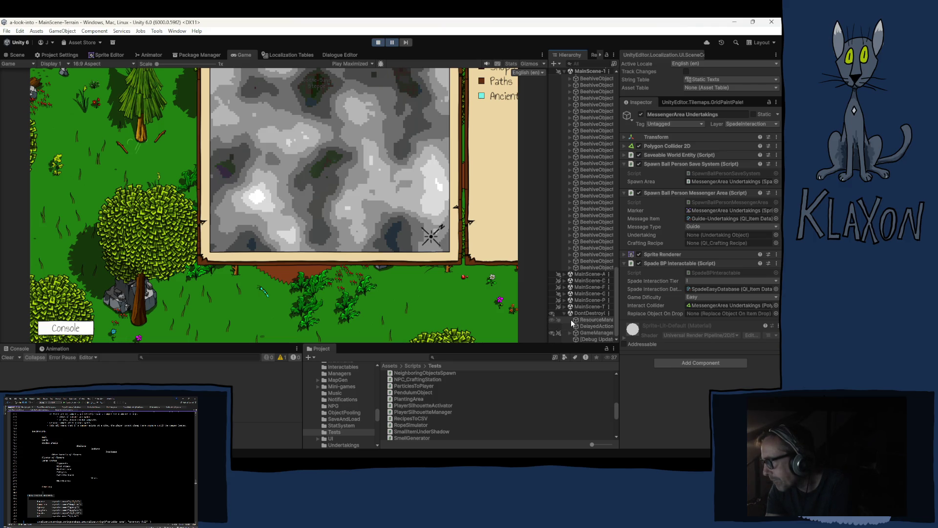
pyautogui.click(569, 333)
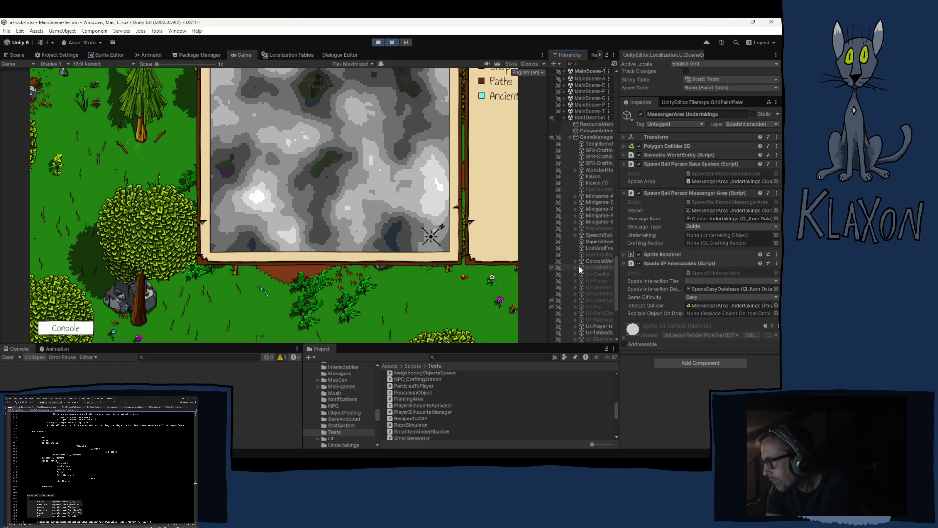
pyautogui.scroll(-2, 576, 272)
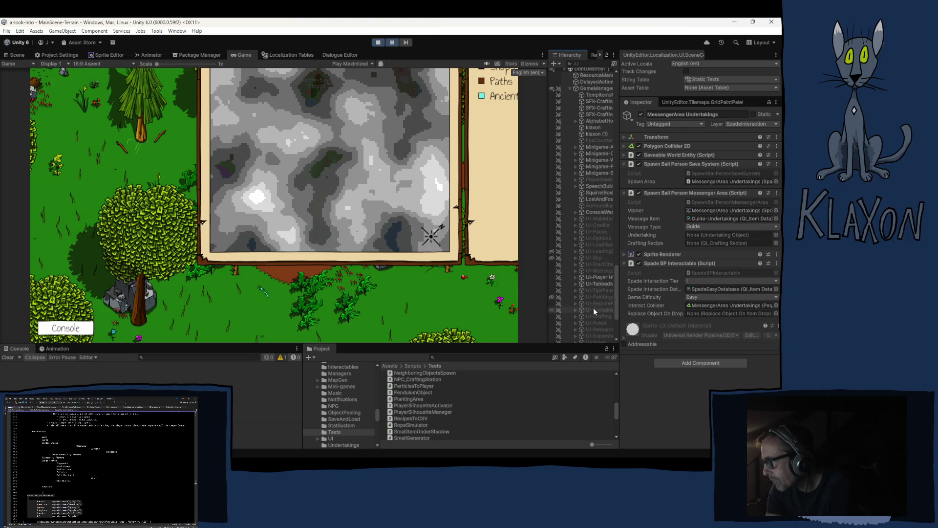
pyautogui.click(575, 283)
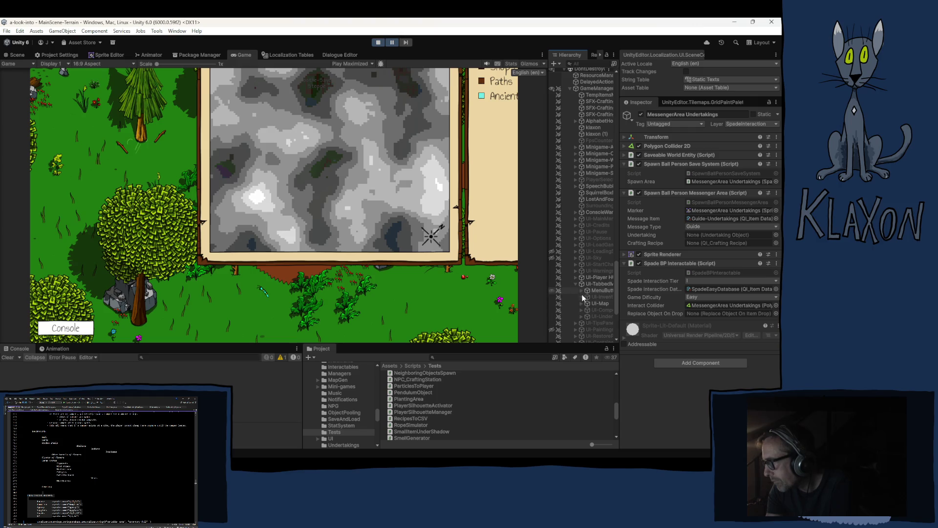
pyautogui.click(581, 290)
pyautogui.scroll(-1, 585, 286)
pyautogui.click(604, 300)
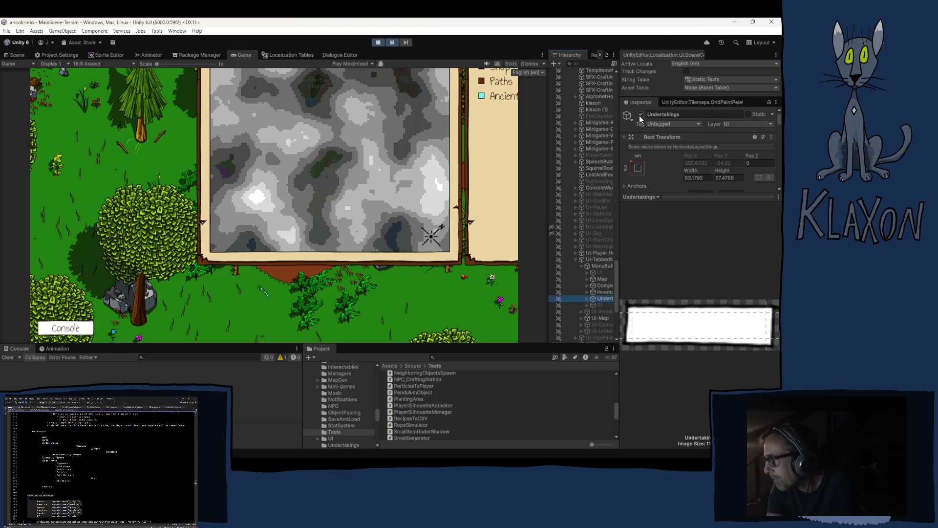
pyautogui.click(640, 115)
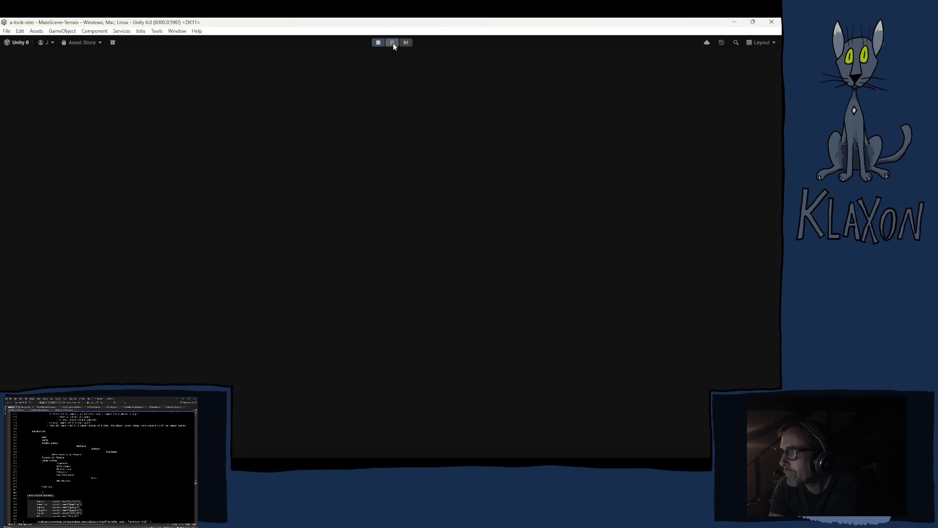
# - Maximize the Game view to confirm only Map, Compendiums and Inventory tabs remain, then pause
pyautogui.hotkey('shift', 'space')
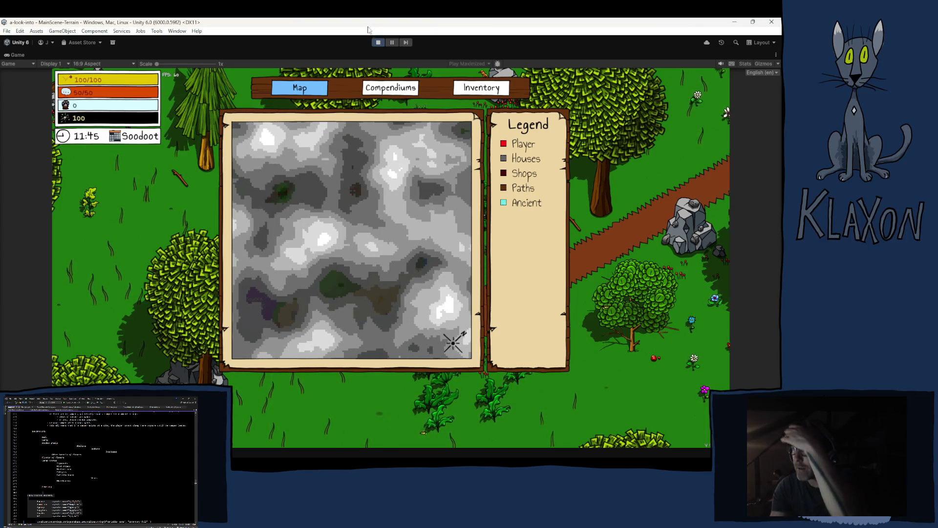
pyautogui.click(392, 42)
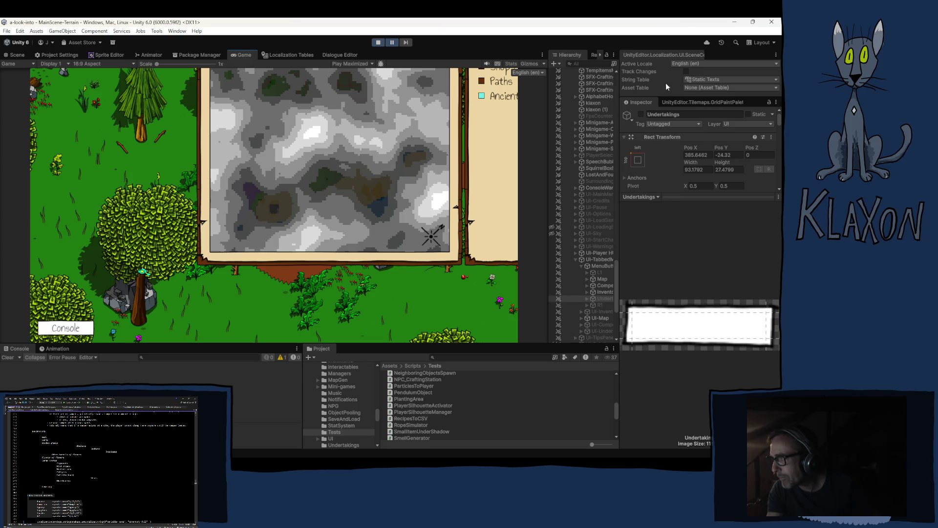
# - Reactivate the Undertakings button, resume to see its tab return, then exit play mode
pyautogui.click(642, 115)
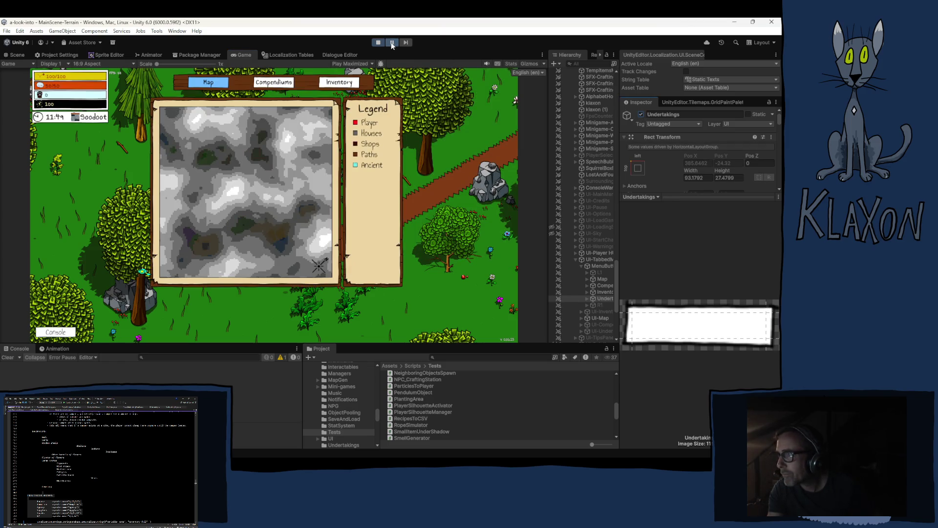
pyautogui.click(392, 42)
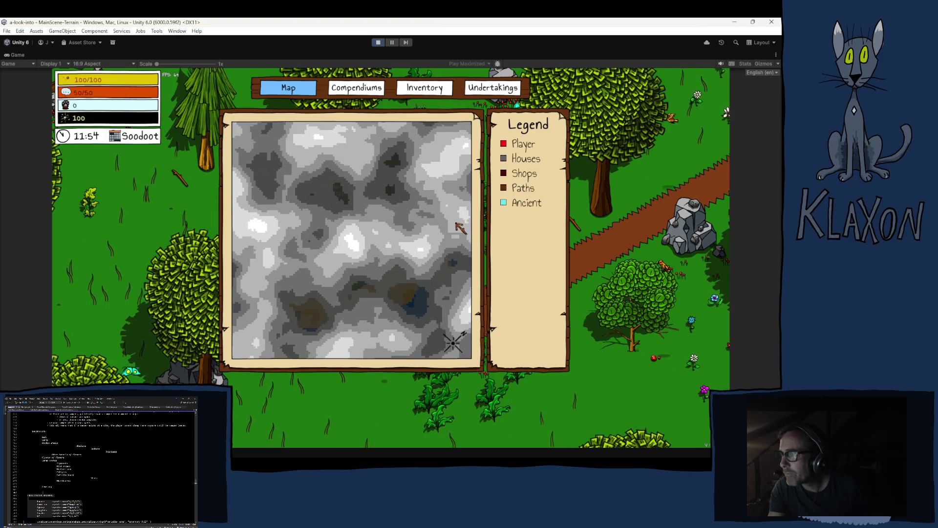
pyautogui.click(379, 43)
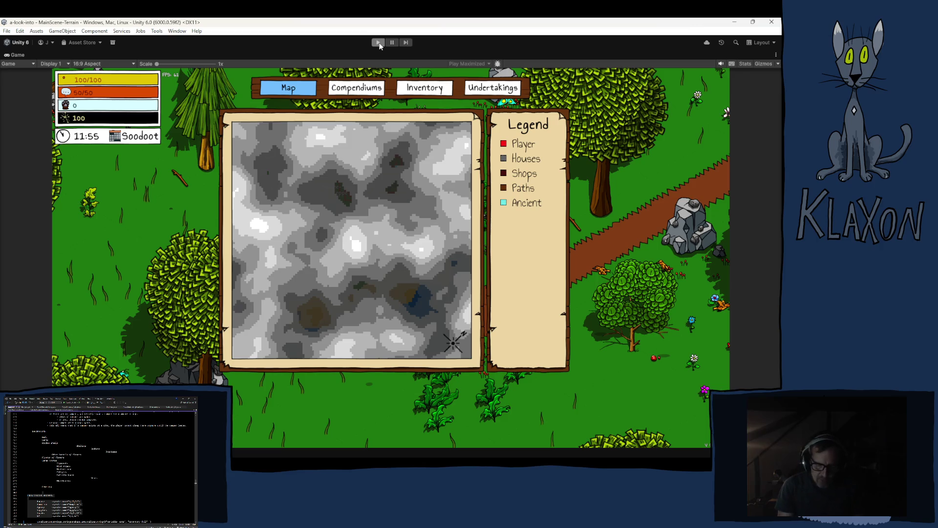
pyautogui.click(379, 43)
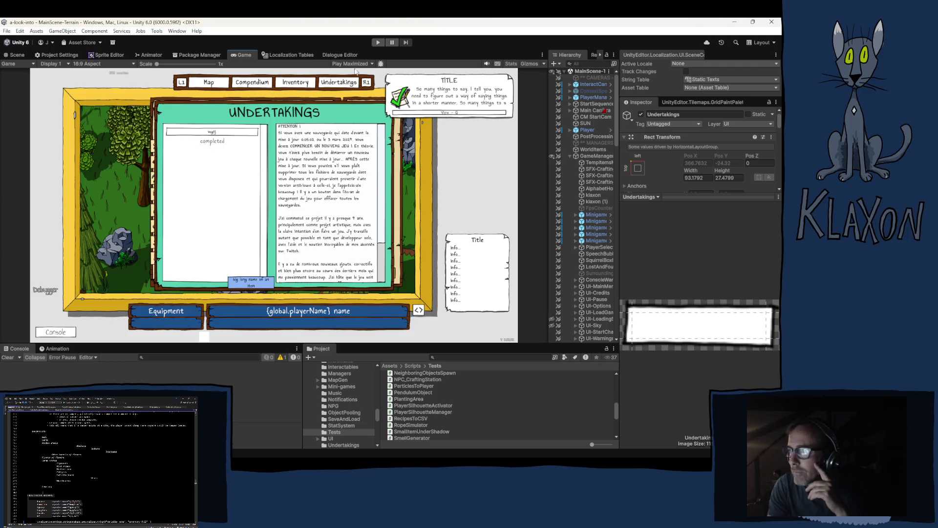
# - Switch to the MainScene-Terrain Scene view and pan across the isometric terrain
pyautogui.click(16, 56)
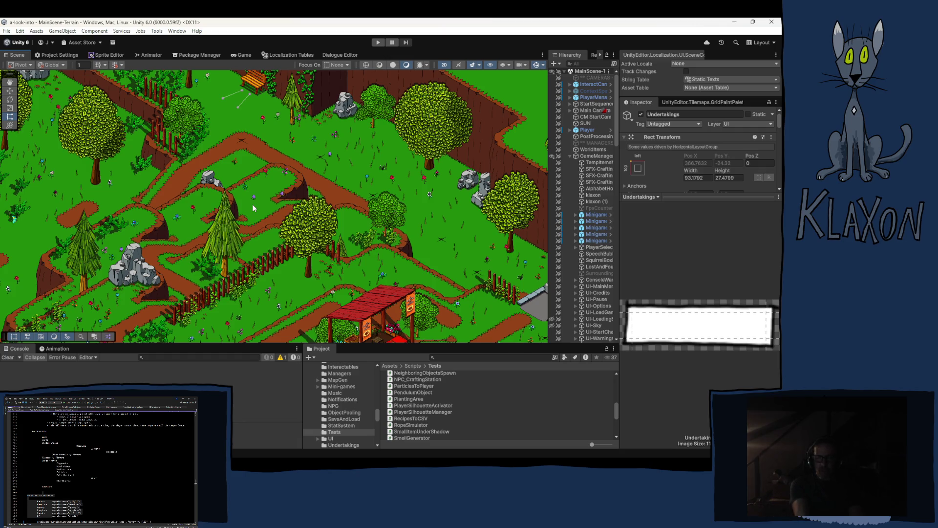
pyautogui.moveTo(348, 182); pyautogui.dragTo(416, 180)
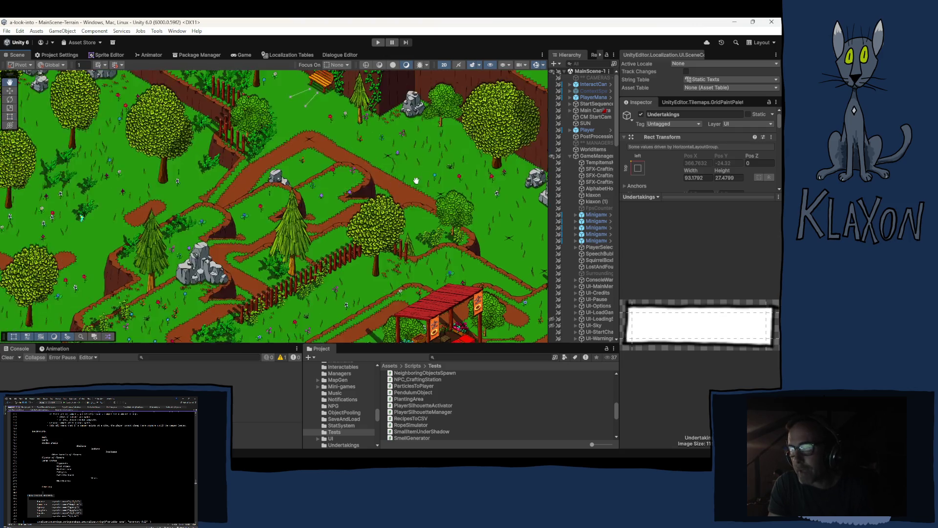
# - Zoom toward the camera-bounds area and switch to the Rect tool with T
pyautogui.scroll(-3, 416, 181)
pyautogui.scroll(3, 182, 210)
pyautogui.press('t')
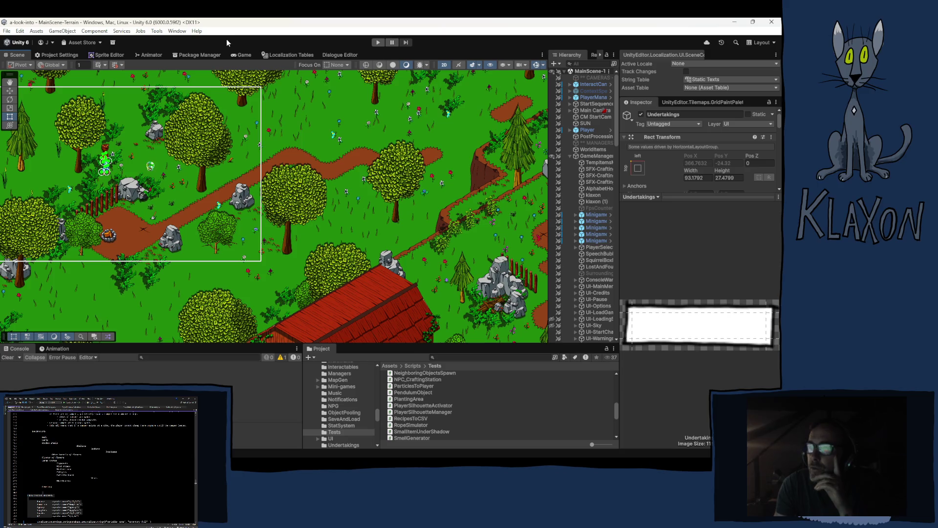
# - Pan the Scene view so the white camera-bounds rectangle sits in the middle
pyautogui.moveTo(149, 142); pyautogui.dragTo(239, 168)
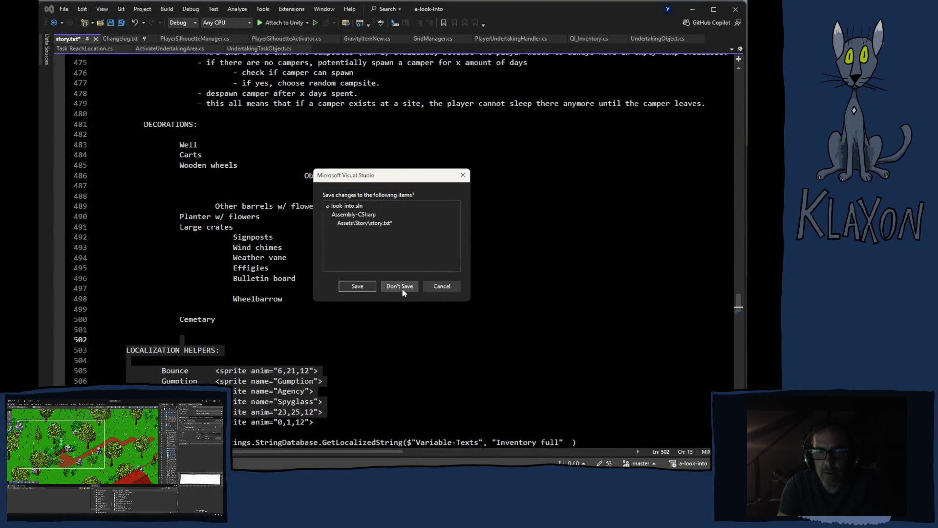
# - Close Visual Studio with Don't Save, discarding the edits to story.txt
pyautogui.click(407, 288)
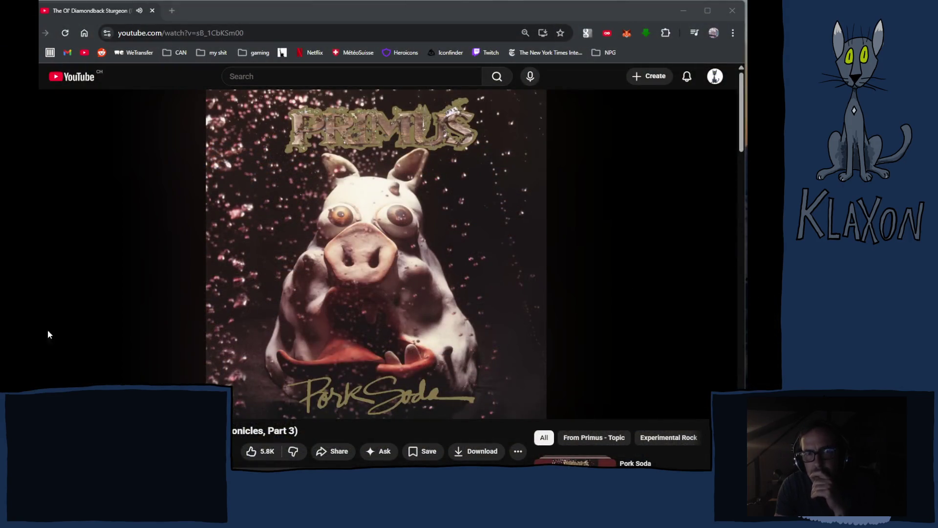
# - Focus the browser window playing Primus 'The Ol' Diamondback Sturgeon' on YouTube
pyautogui.click(474, 12)
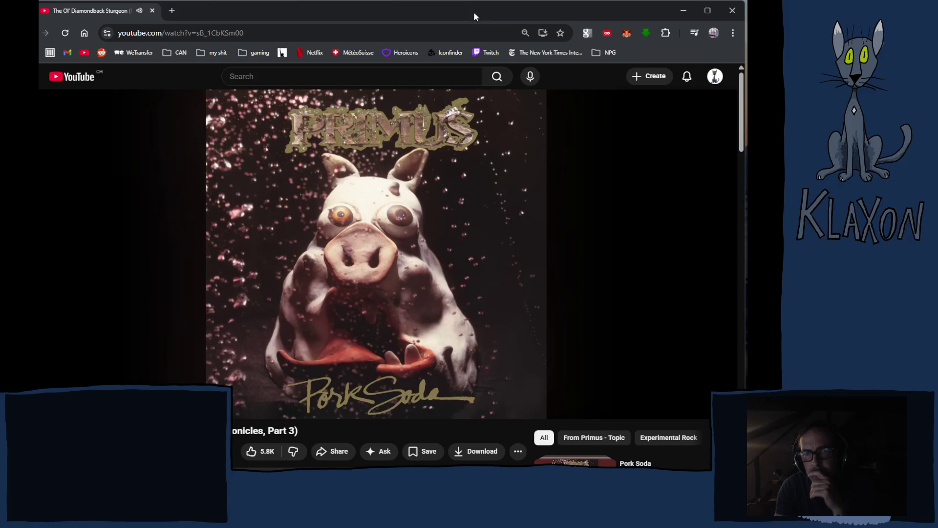